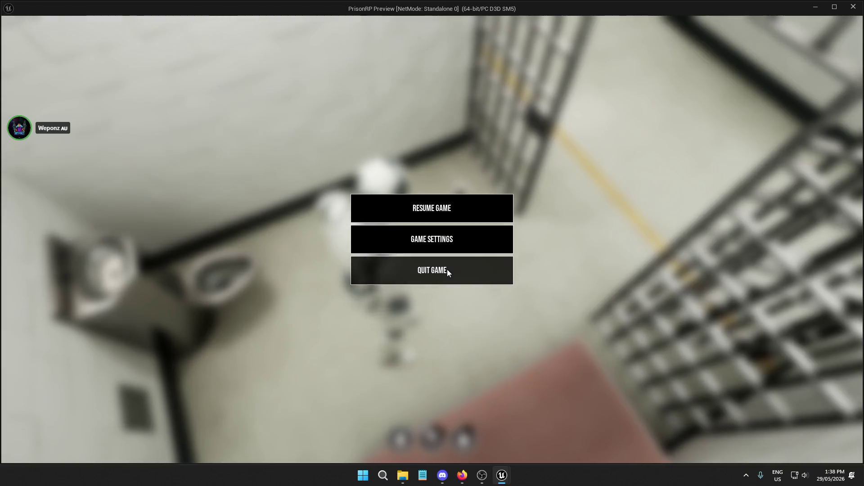
# Step: Leave the preview, enable Should Despawn on the LargeFoodCan1 pickup, and save L_Main
pyautogui.click(447, 269)
pyautogui.click(774, 392)
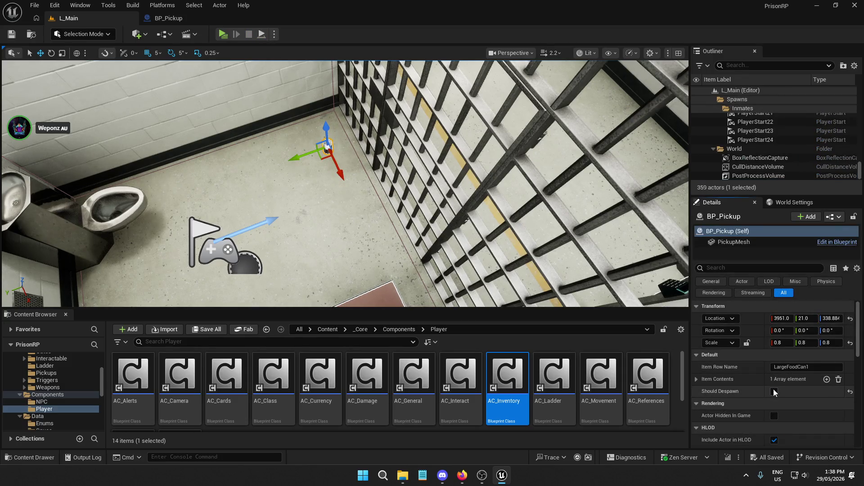
pyautogui.click(9, 35)
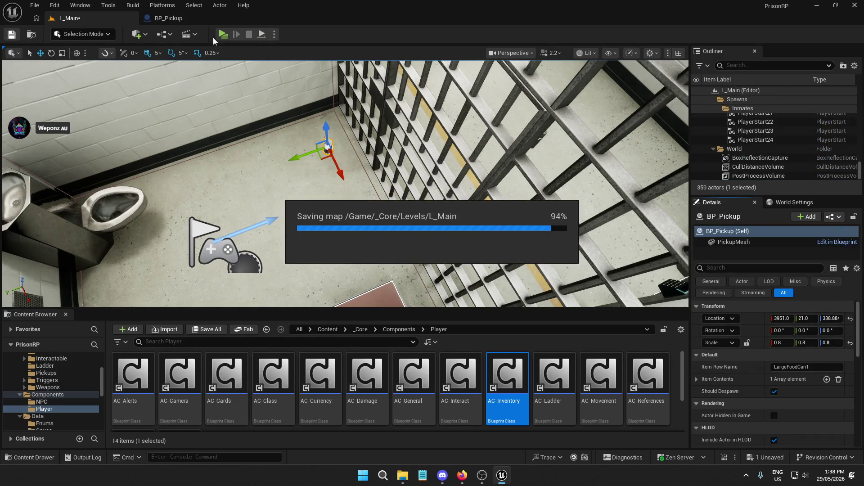
# Step: Run a play test of the level, pause it, and quit back to the editor
pyautogui.click(223, 35)
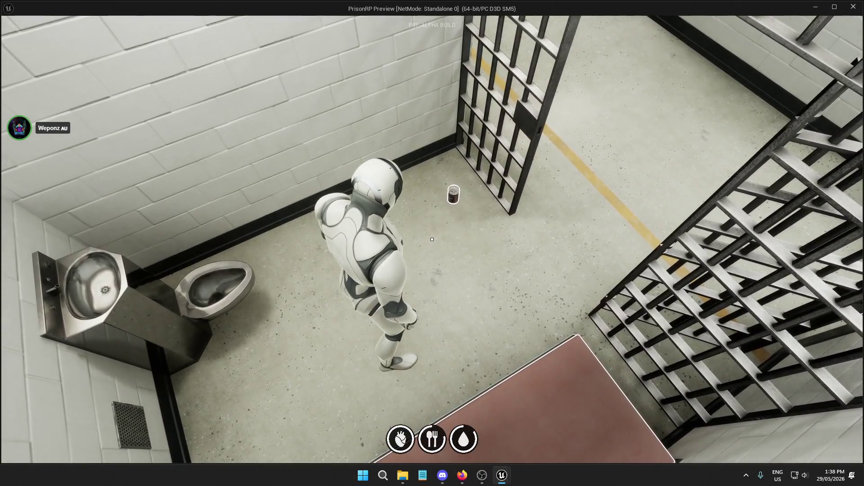
pyautogui.press('Escape')
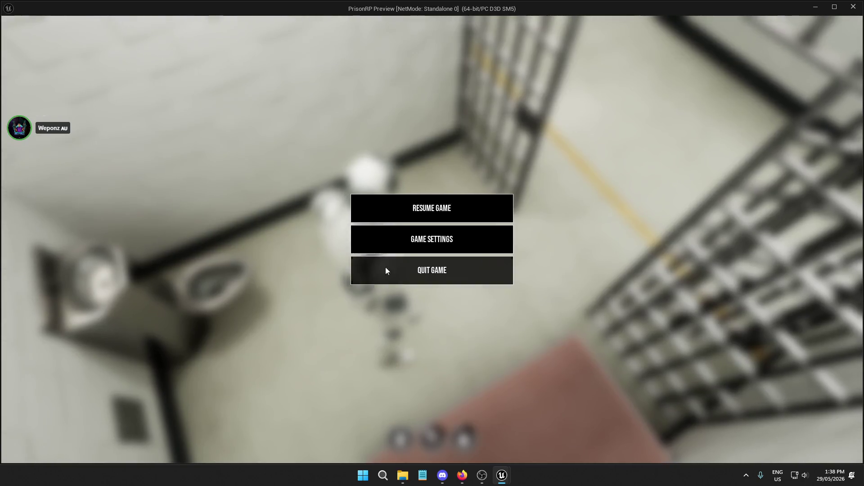
pyautogui.click(425, 272)
# Step: Review BP_Pickup's BeginPlay and InteractWithPickup logic, Save All, then close the BP_Pickup blueprint
pyautogui.click(198, 17)
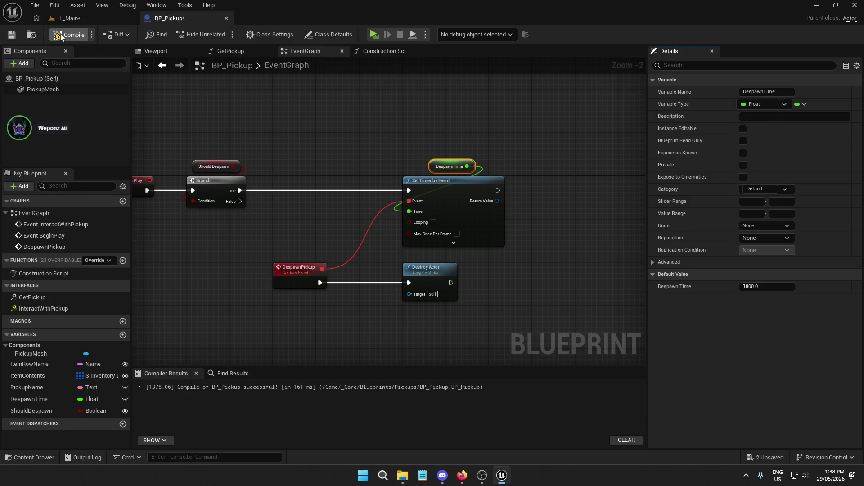
pyautogui.moveTo(297, 126); pyautogui.dragTo(374, 105)
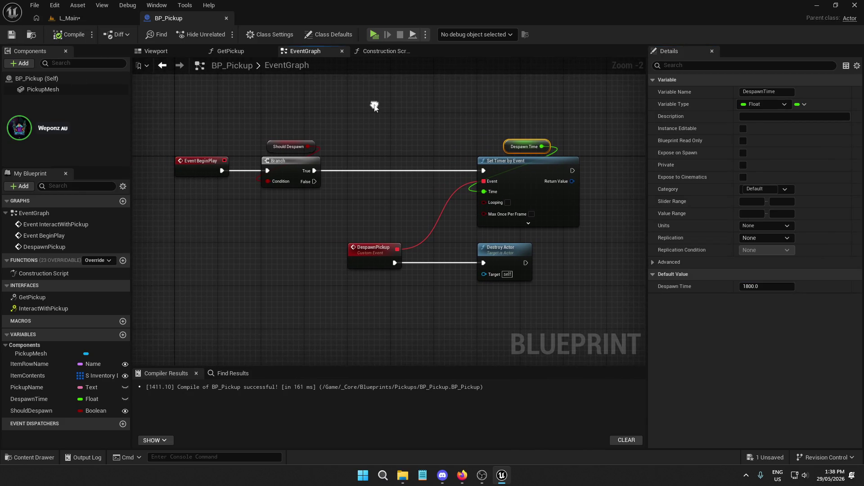
pyautogui.click(70, 18)
pyautogui.click(11, 36)
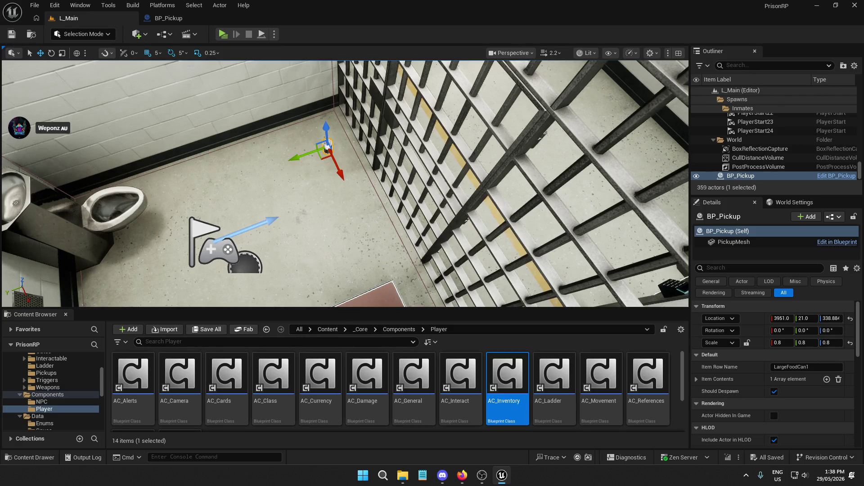
pyautogui.click(195, 13)
pyautogui.moveTo(500, 208)
pyautogui.mouseDown()
pyautogui.moveTo(481, 216)
pyautogui.moveTo(517, 205)
pyautogui.moveTo(460, 104)
pyautogui.moveTo(448, 30)
pyautogui.moveTo(481, 258)
pyautogui.mouseUp()
pyautogui.scroll(-2, 517, 204)
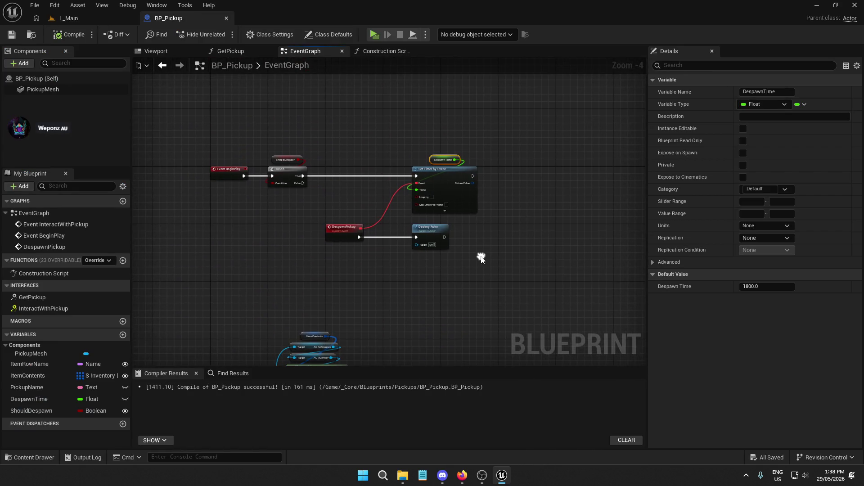
pyautogui.click(226, 18)
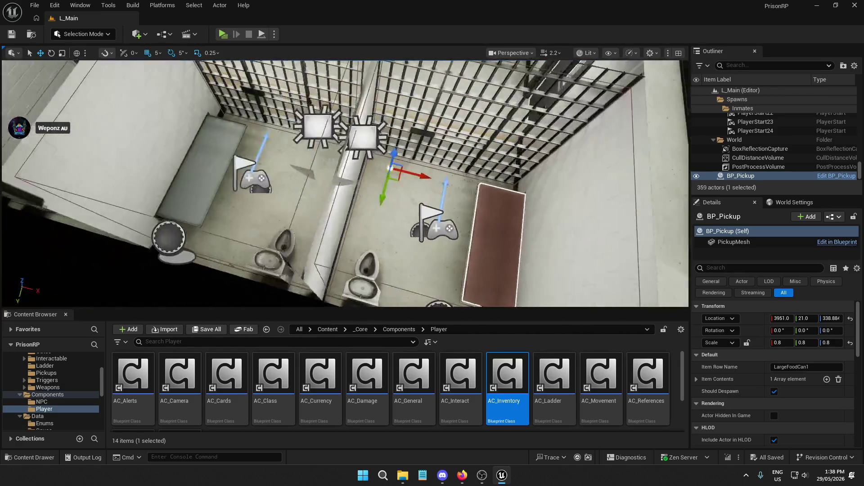
# Step: Untick Should Despawn on the focused food-can pickup, save L_Main, and launch a play test
pyautogui.press('f')
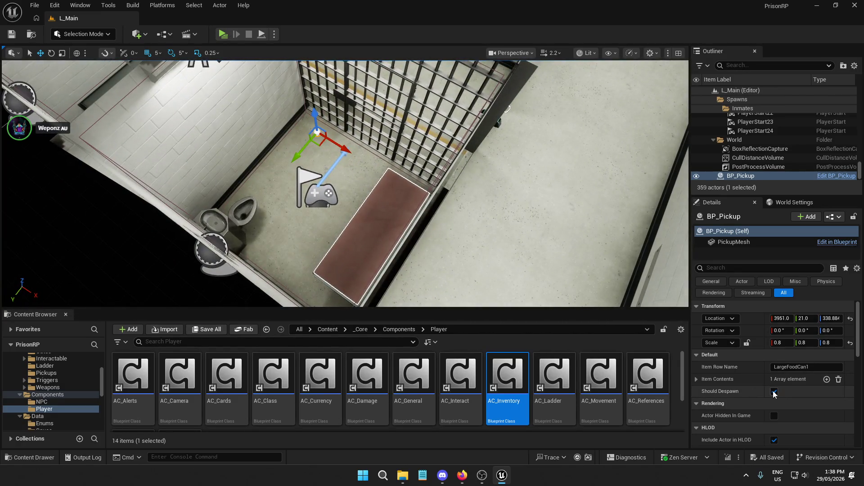
pyautogui.click(774, 393)
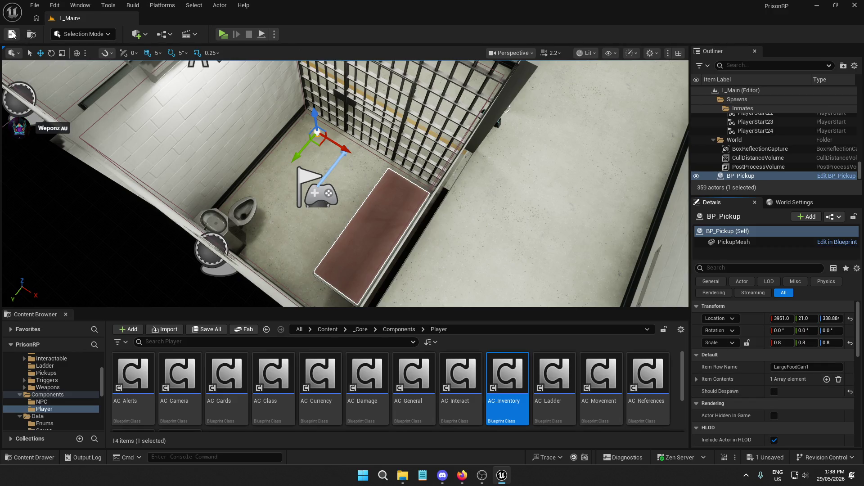
pyautogui.click(12, 34)
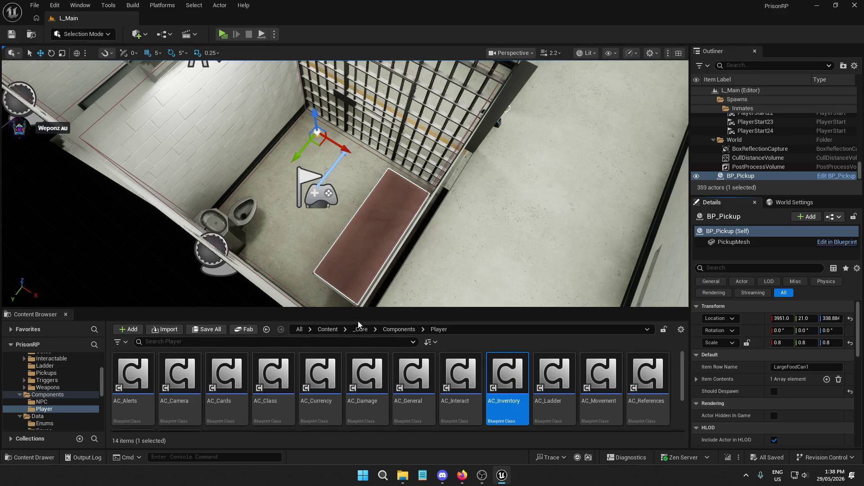
pyautogui.click(223, 34)
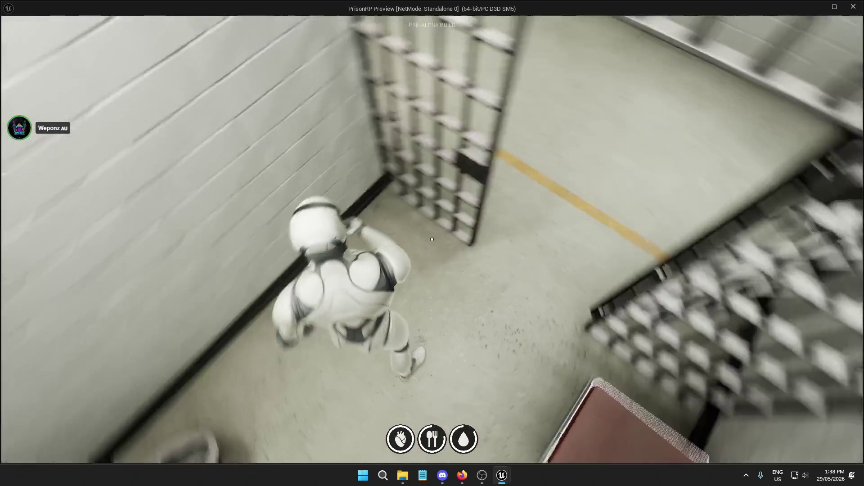
# Step: Walk from the cell down the corridor to the Commissary and open its shop
pyautogui.press('e')
pyautogui.press('e')
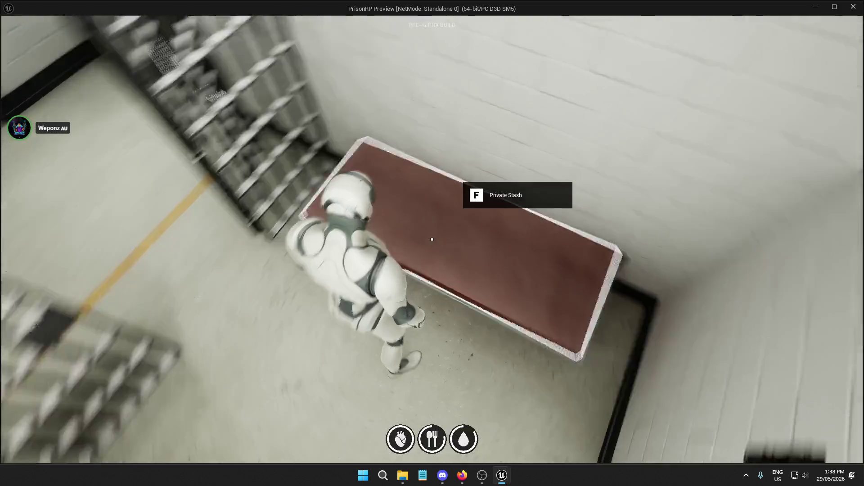
pyautogui.press('e')
pyautogui.press('e')
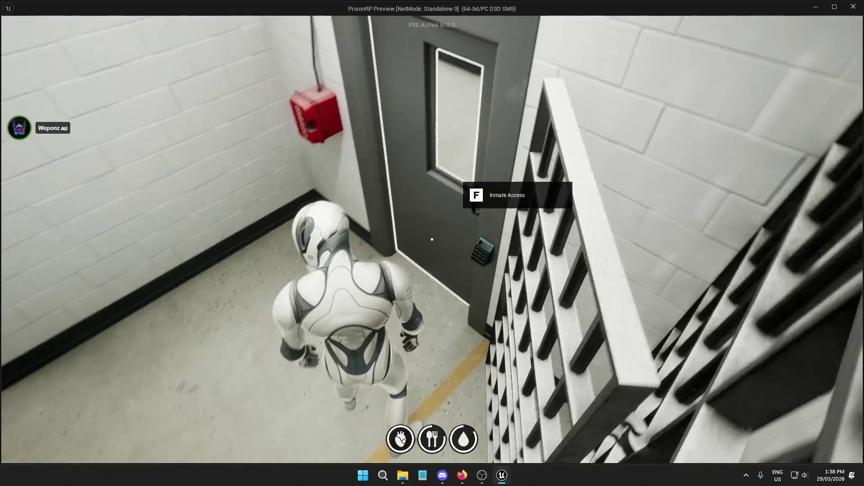
pyautogui.press('f')
pyautogui.press('w')
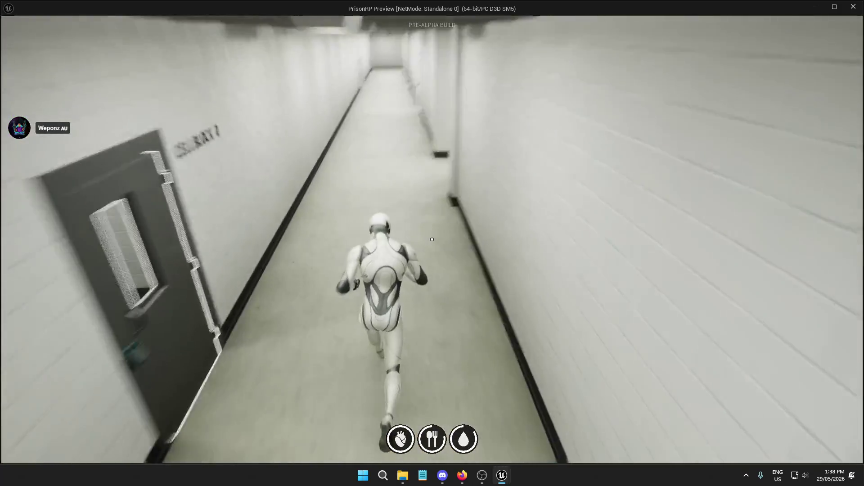
pyautogui.press('w')
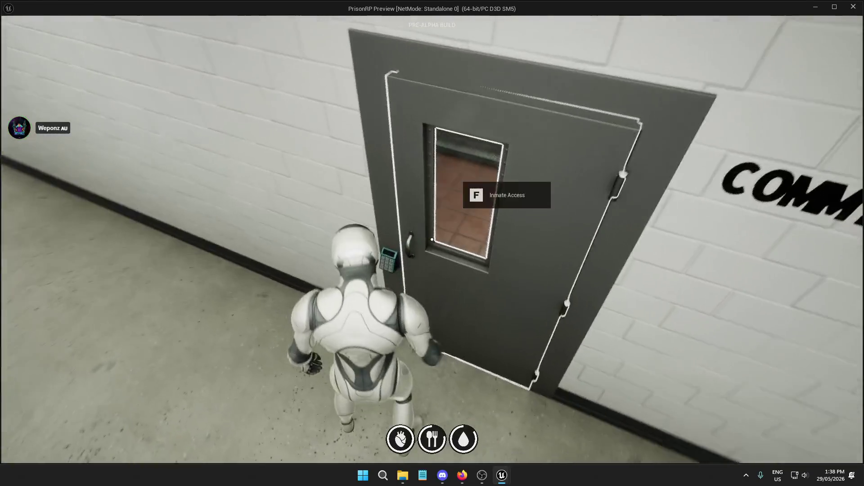
pyautogui.press('f')
pyautogui.press('w')
pyautogui.press('f')
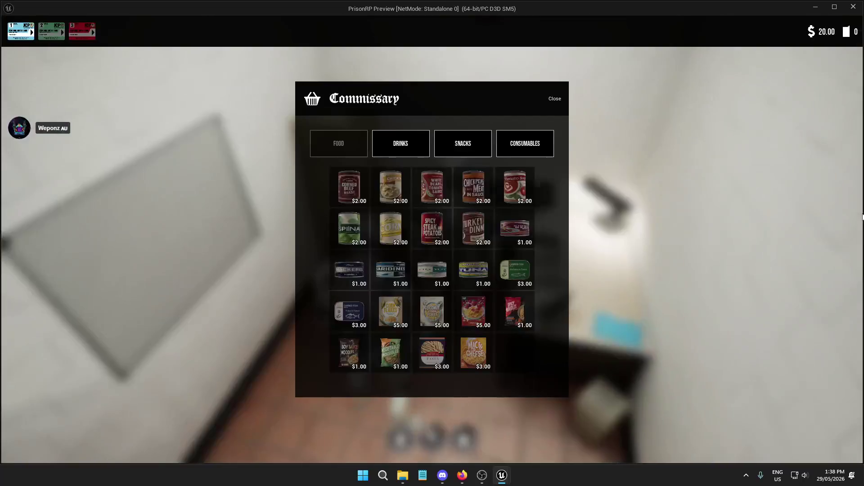
# Step: Buy a Mixed Soft Drink, Chocolate Rolls and White Beans, then select the cigarettes pack
pyautogui.click(403, 142)
pyautogui.click(432, 185)
pyautogui.click(564, 237)
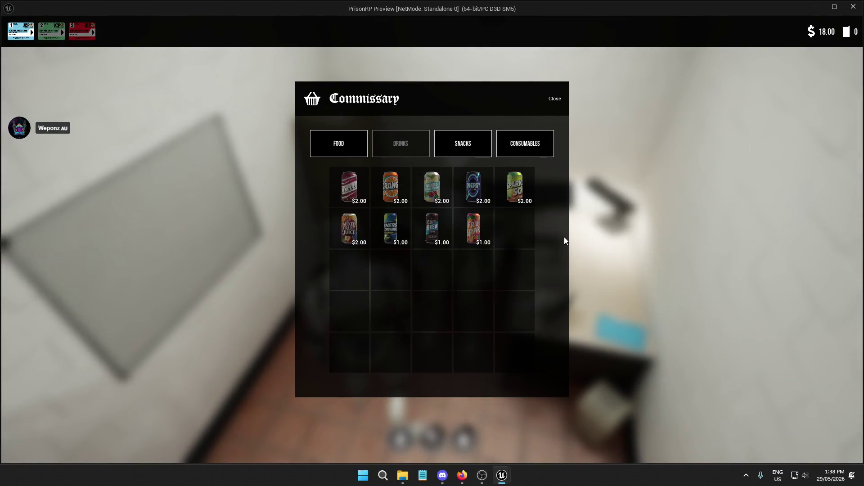
pyautogui.click(461, 144)
pyautogui.click(481, 188)
pyautogui.click(587, 229)
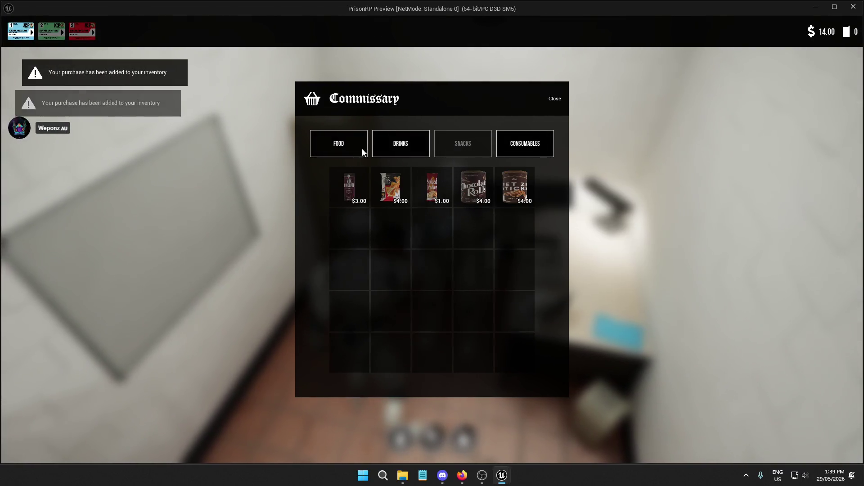
pyautogui.click(361, 148)
pyautogui.click(437, 186)
pyautogui.click(560, 246)
pyautogui.click(520, 152)
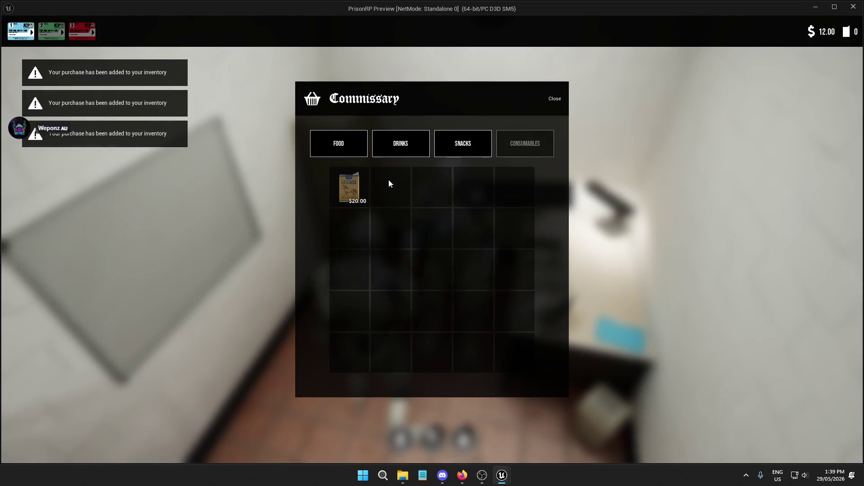
pyautogui.click(349, 186)
# Step: Attempt the $20 cigarettes purchase, close the shop and stash, and leave the Commissary
pyautogui.click(500, 240)
pyautogui.press('Tab')
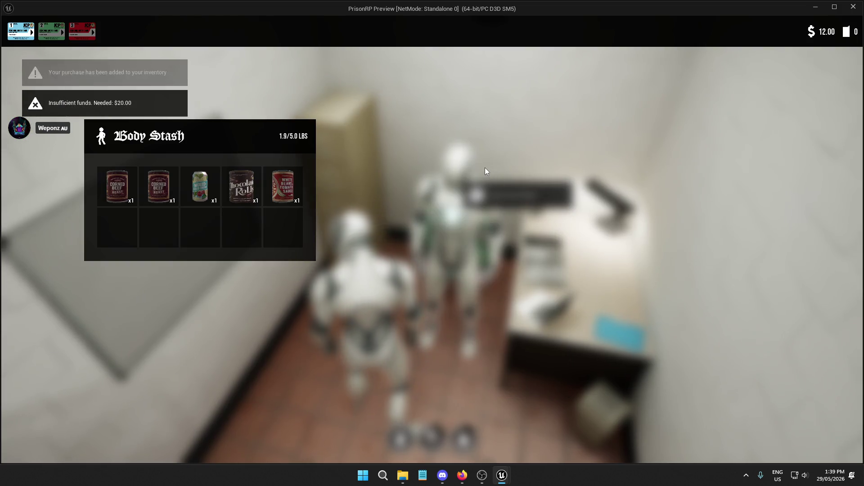
pyautogui.press('Tab')
pyautogui.press('w')
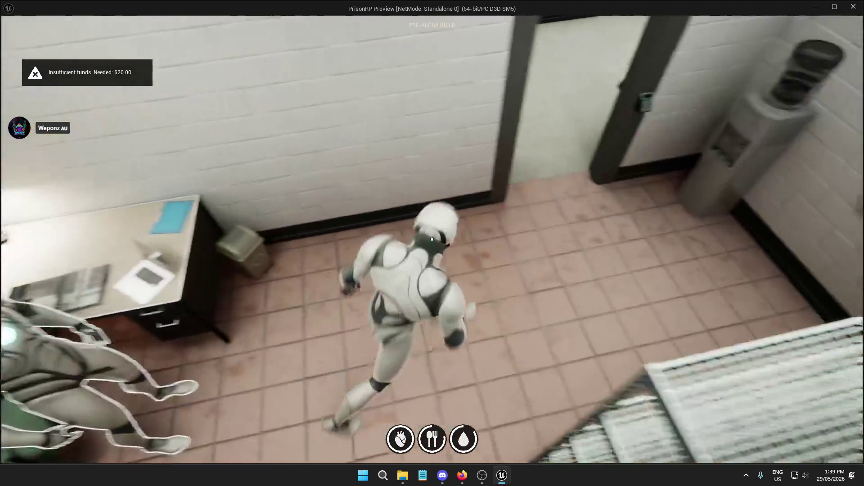
# Step: Drop the Chocolate Rolls, Mixed Soft Drink and one Corned Beef, then eat a Corned Beef
pyautogui.press('Tab')
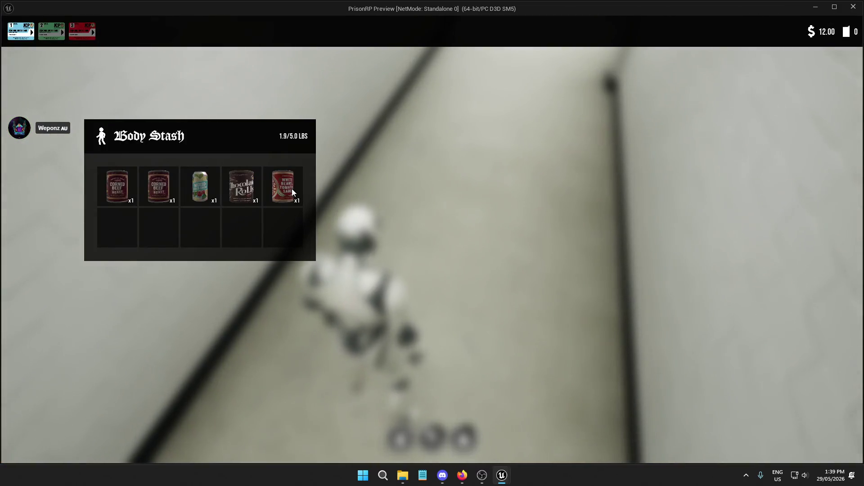
pyautogui.click(241, 186)
pyautogui.click(166, 193)
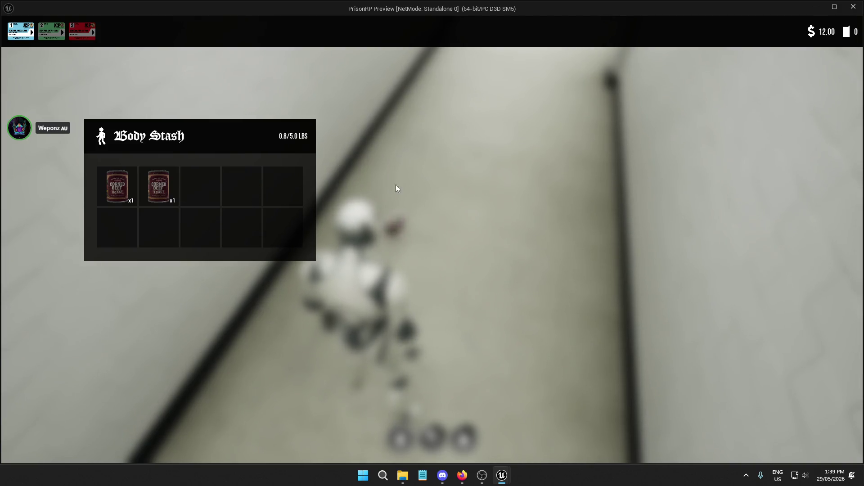
pyautogui.click(160, 193)
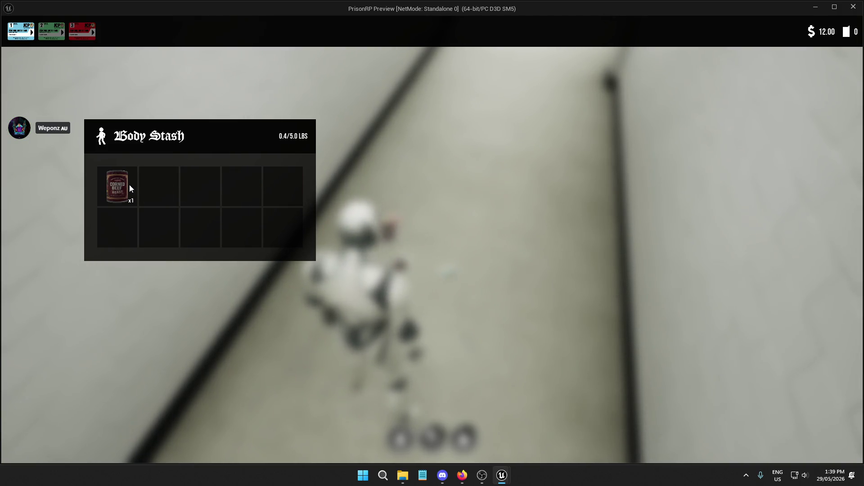
pyautogui.click(129, 184)
pyautogui.click(340, 234)
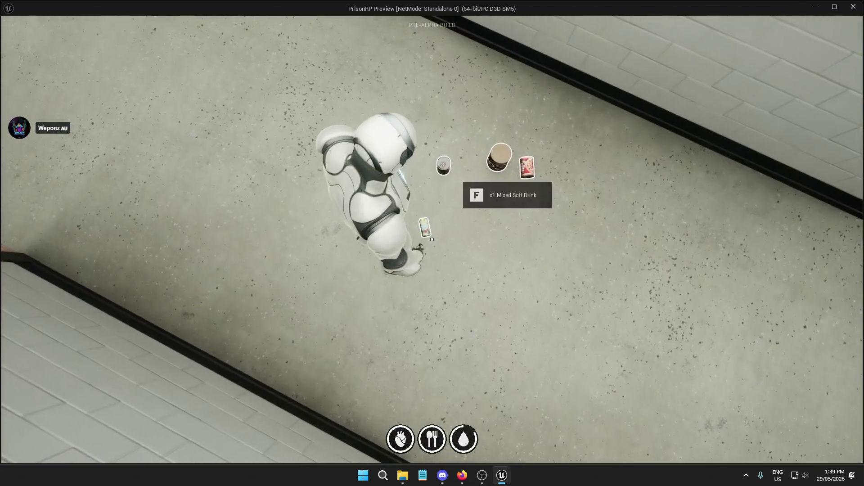
# Step: Pick up and drink the Mixed Soft Drink, then pick up the Chocolate Rolls
pyautogui.press('f')
pyautogui.press('Tab')
pyautogui.click(115, 189)
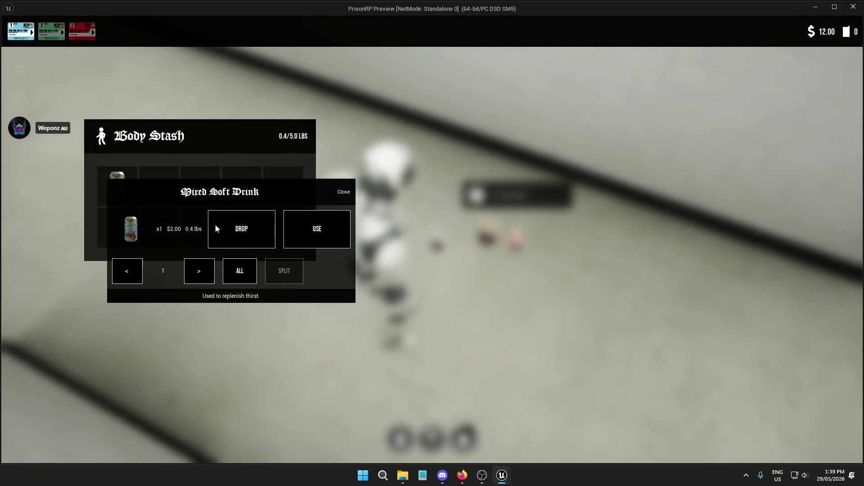
pyautogui.click(324, 229)
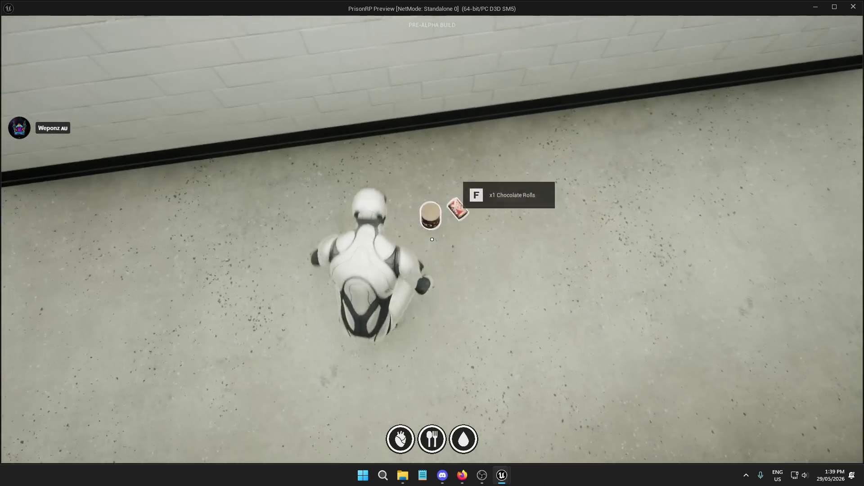
pyautogui.press('f')
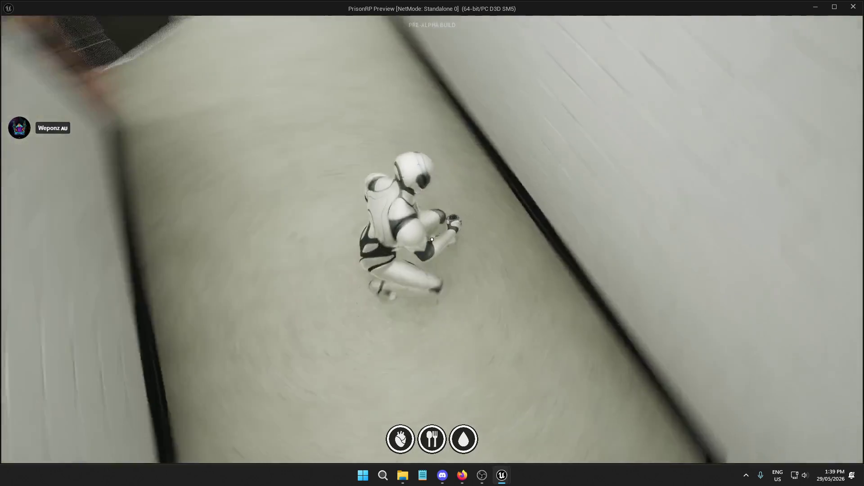
# Step: Eat the White Beans from the Body Stash inventory
pyautogui.press('w')
pyautogui.press('Tab')
pyautogui.click(195, 193)
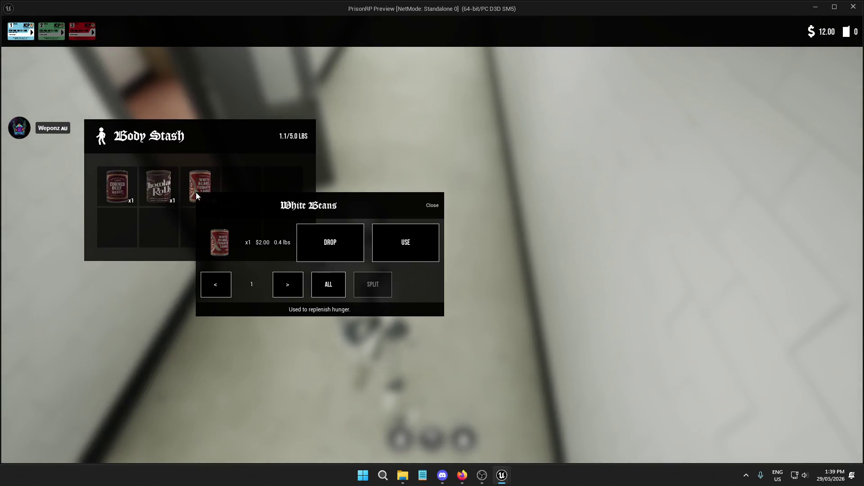
pyautogui.click(328, 242)
pyautogui.press('Tab')
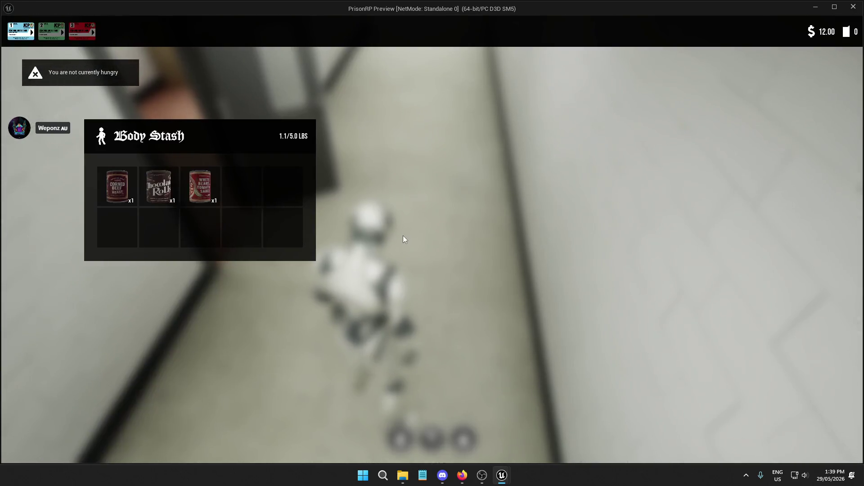
# Step: Walk through the corridors and cell block toward the Commissary, checking the Body Stash along the way
pyautogui.press('Tab')
pyautogui.press('w')
pyautogui.press('w')
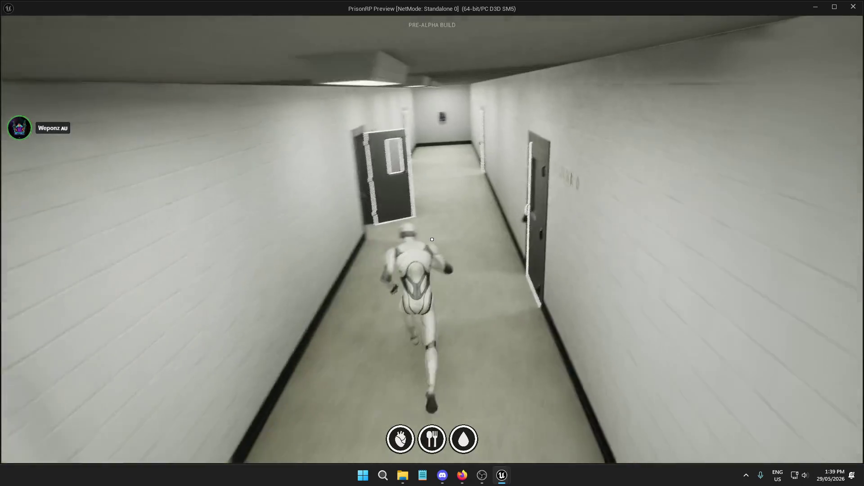
pyautogui.press('Tab')
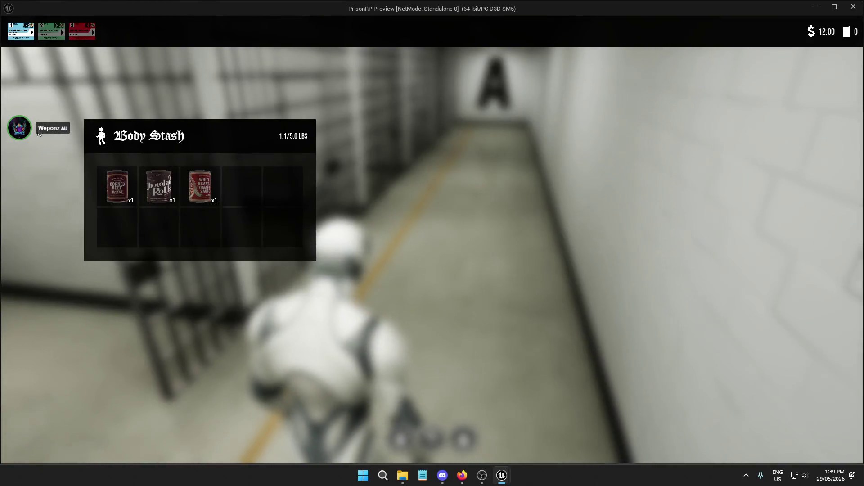
pyautogui.press('Tab')
pyautogui.press('w')
pyautogui.press('Tab')
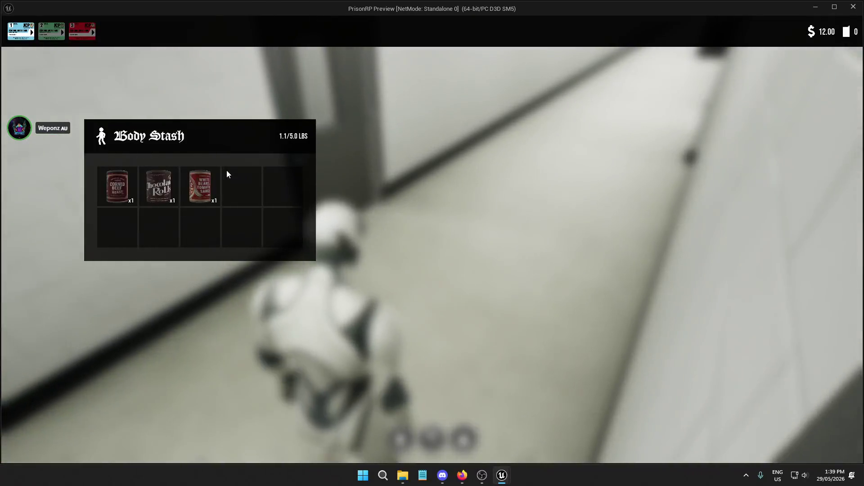
pyautogui.press('Tab')
pyautogui.press('w')
pyautogui.press('w')
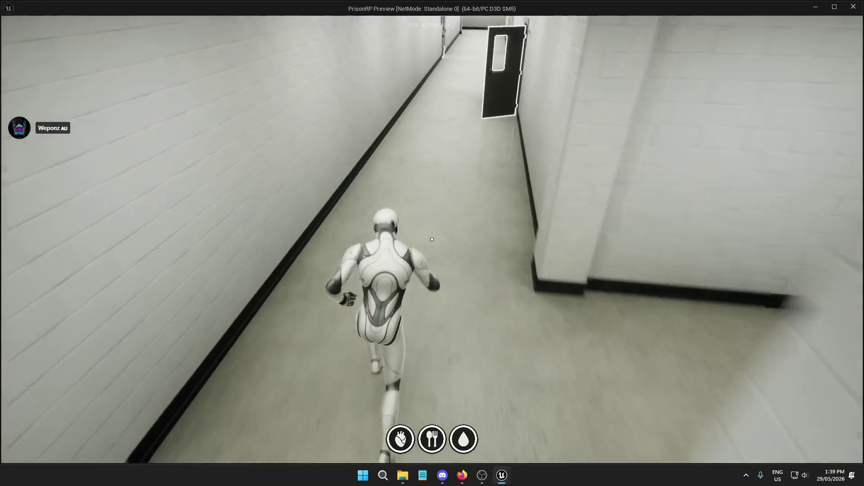
pyautogui.press('w')
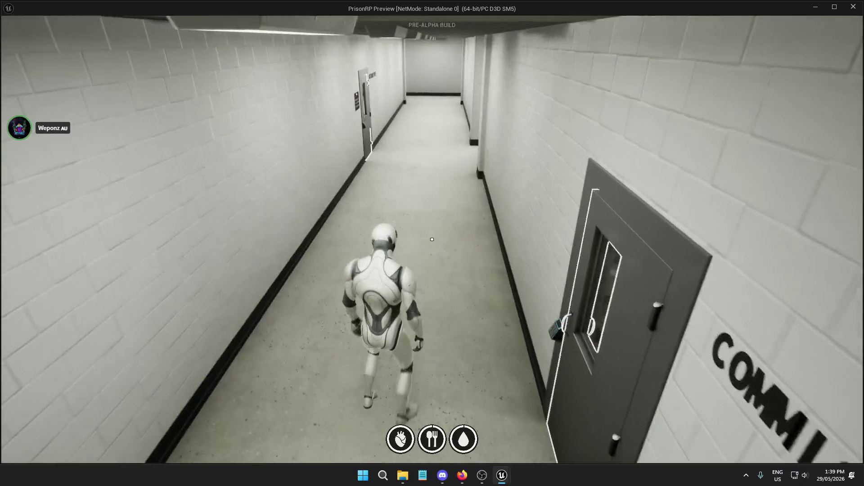
# Step: End the play session and open Bugs.txt from the PrisonRP Text folder
pyautogui.press('Escape')
pyautogui.click(465, 269)
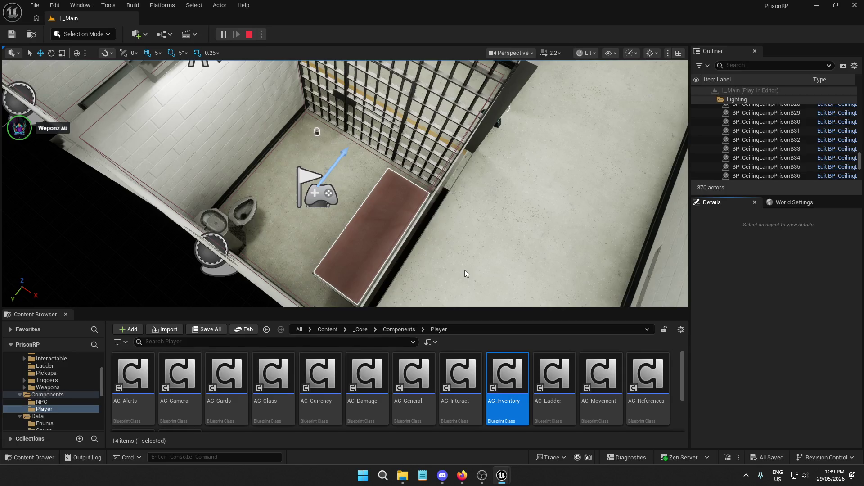
pyautogui.click(404, 477)
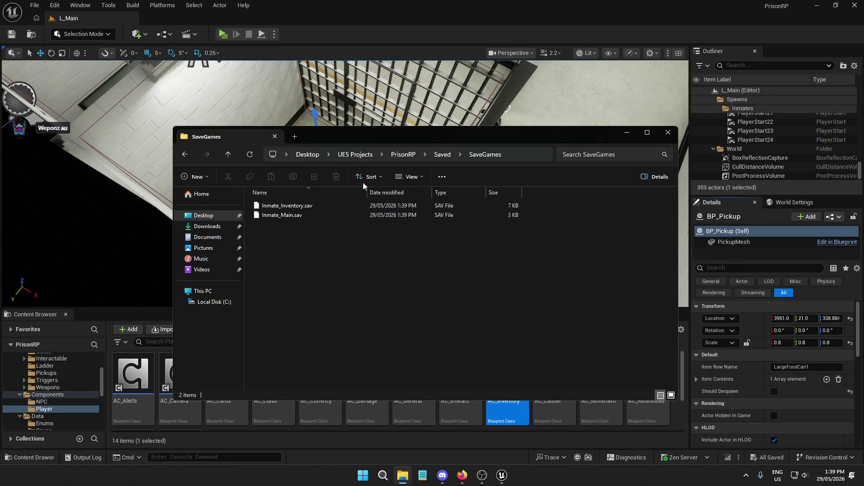
pyautogui.click(403, 154)
pyautogui.doubleClick(283, 250)
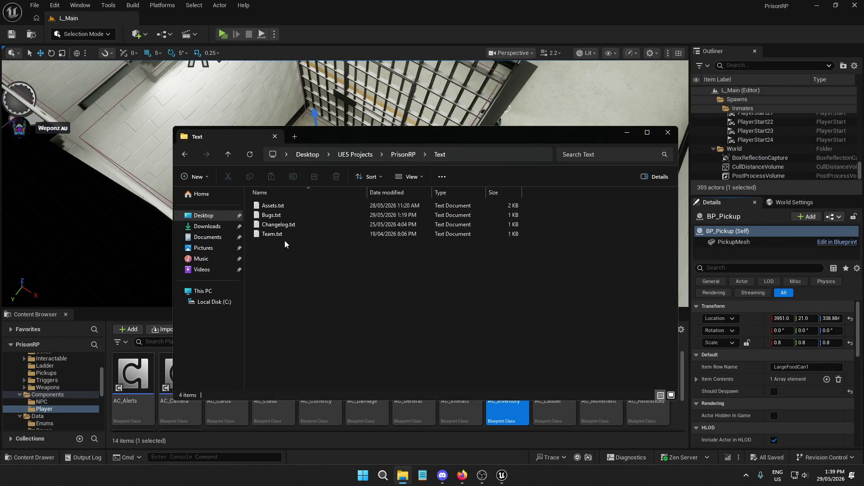
pyautogui.doubleClick(291, 215)
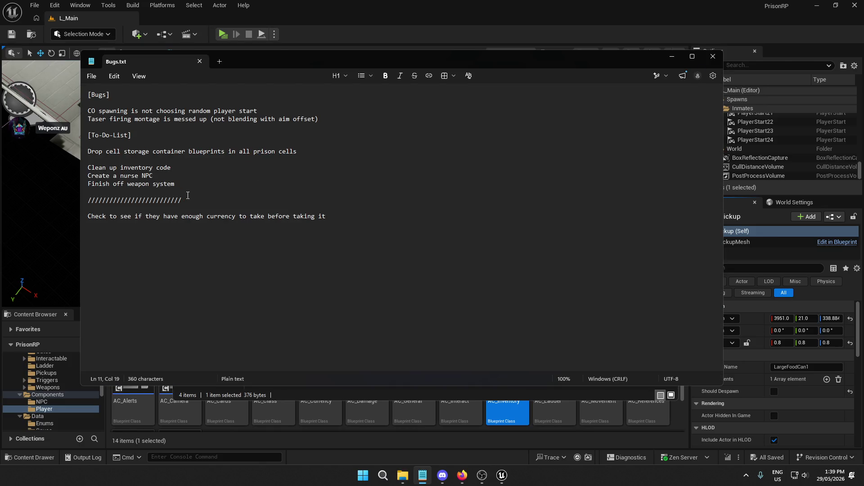
# Step: Add 'Make drug system' below 'Create a nurse NPC', save Bugs.txt, and minimize Notepad
pyautogui.press('Return')
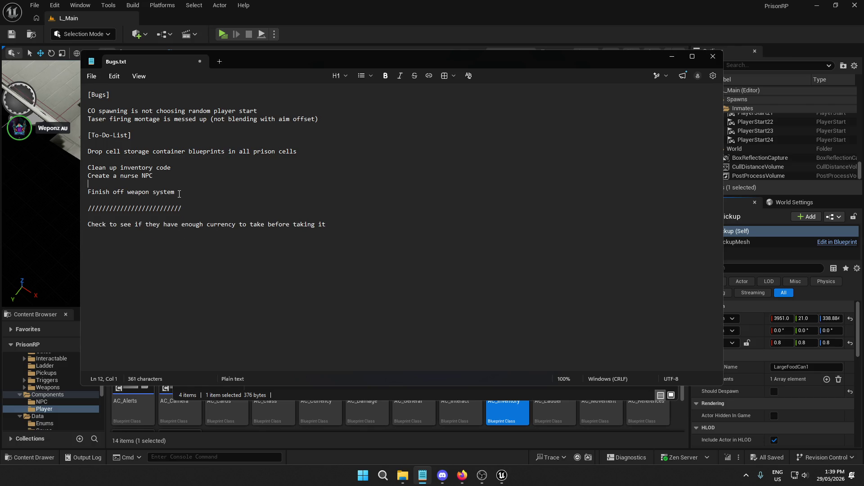
pyautogui.press('Return')
pyautogui.press('Return')
pyautogui.write('Make drug system')
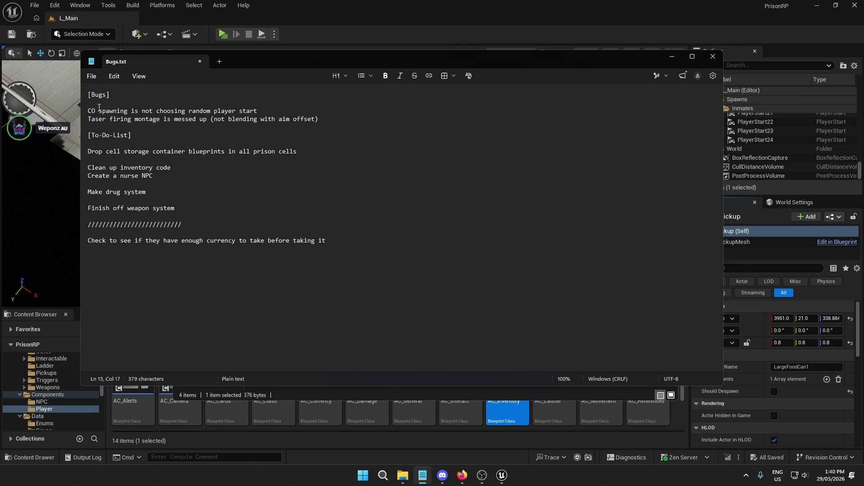
pyautogui.click(91, 76)
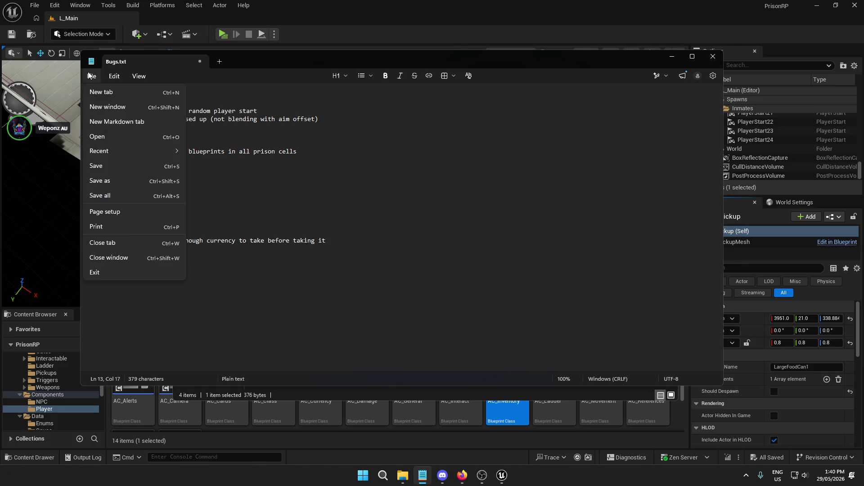
pyautogui.click(106, 167)
pyautogui.click(670, 57)
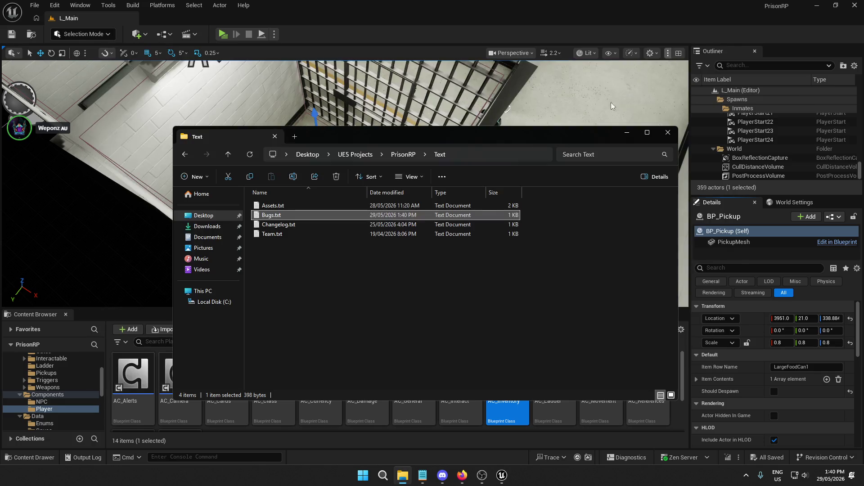
# Step: Hide Explorer and browse to _Core > Data > Enums, scrolling through its 15 enumeration assets
pyautogui.click(629, 132)
pyautogui.click(360, 329)
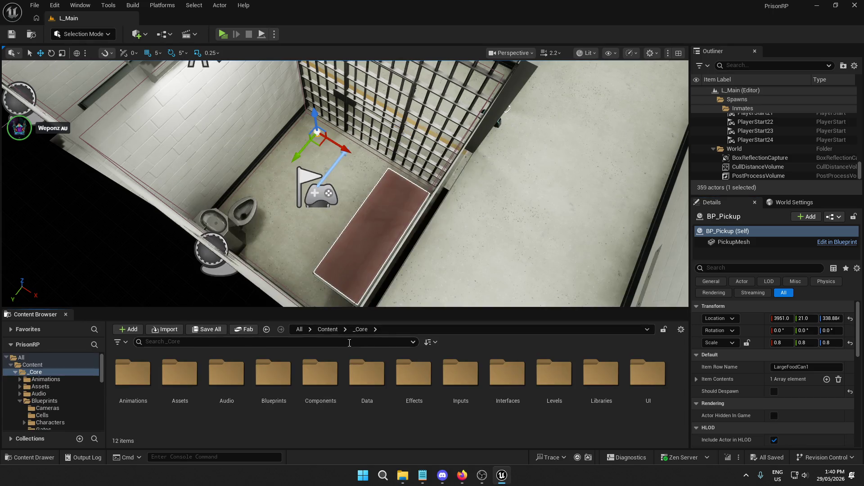
pyautogui.doubleClick(368, 376)
pyautogui.doubleClick(133, 374)
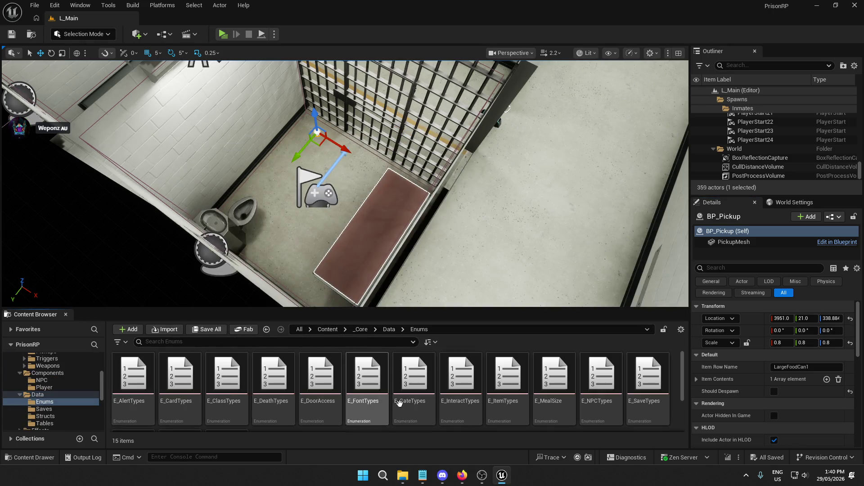
pyautogui.scroll(-3, 509, 399)
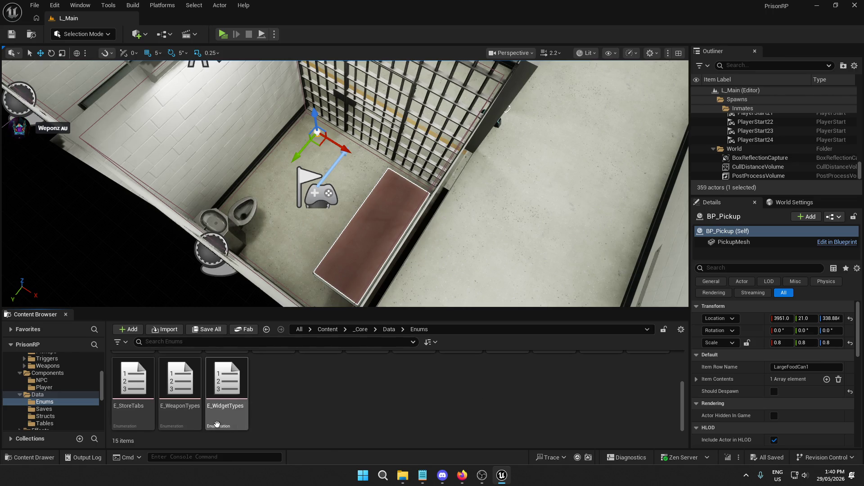
pyautogui.scroll(1, 217, 424)
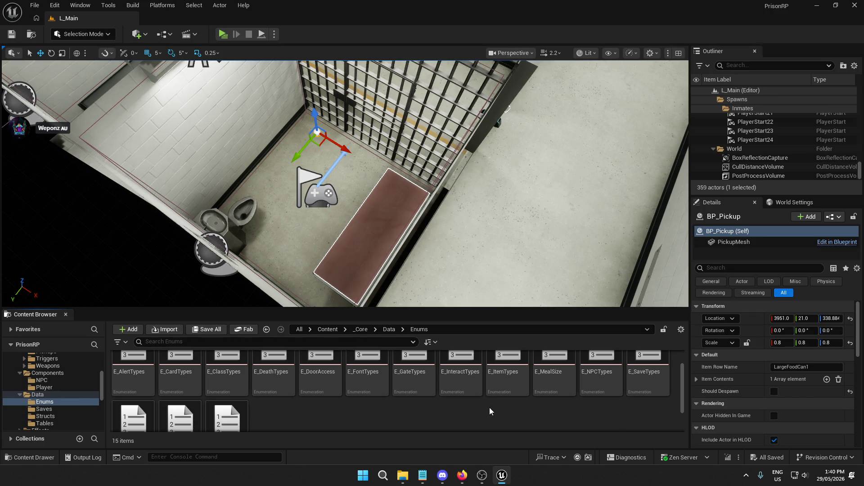
pyautogui.scroll(-1, 483, 411)
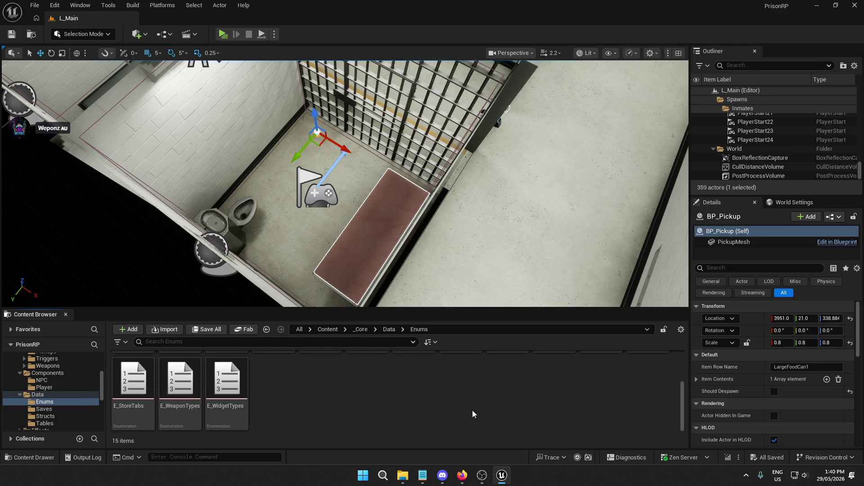
pyautogui.doubleClick(138, 388)
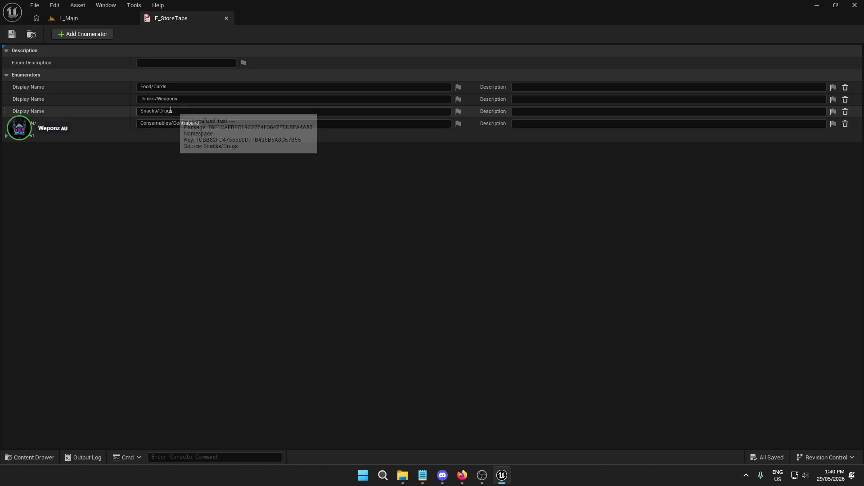
pyautogui.click(226, 18)
pyautogui.moveTo(428, 473)
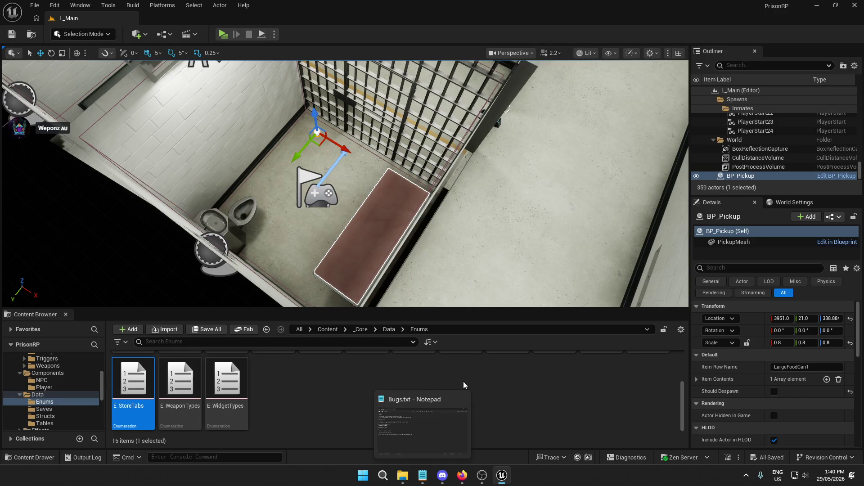
pyautogui.scroll(2, 463, 353)
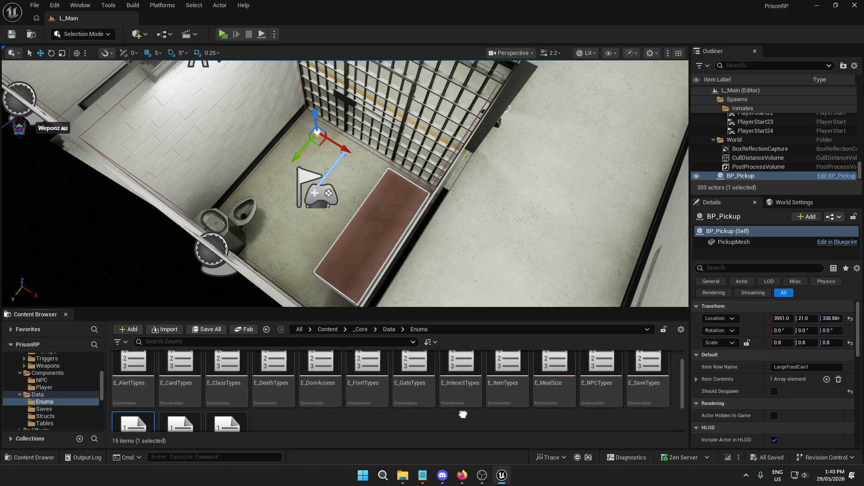
pyautogui.scroll(-2, 464, 355)
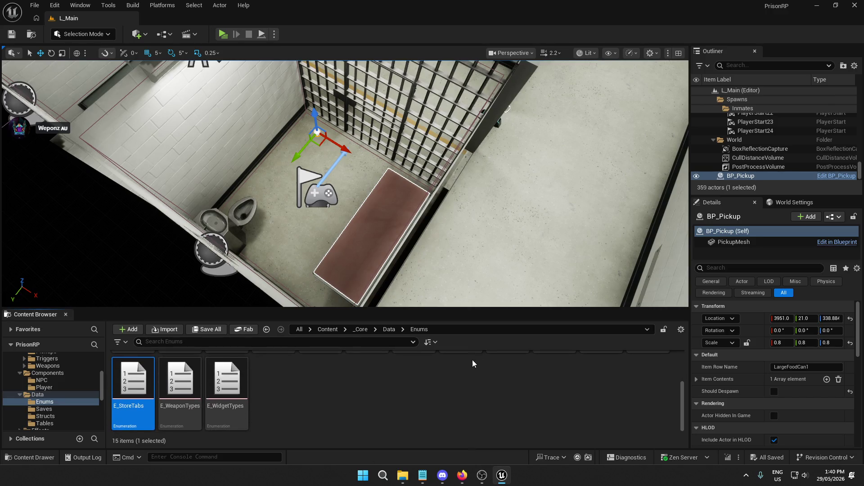
# Step: Browse to _Core > Components > Player and select the AC_Inventory blueprint
pyautogui.click(360, 338)
pyautogui.click(361, 330)
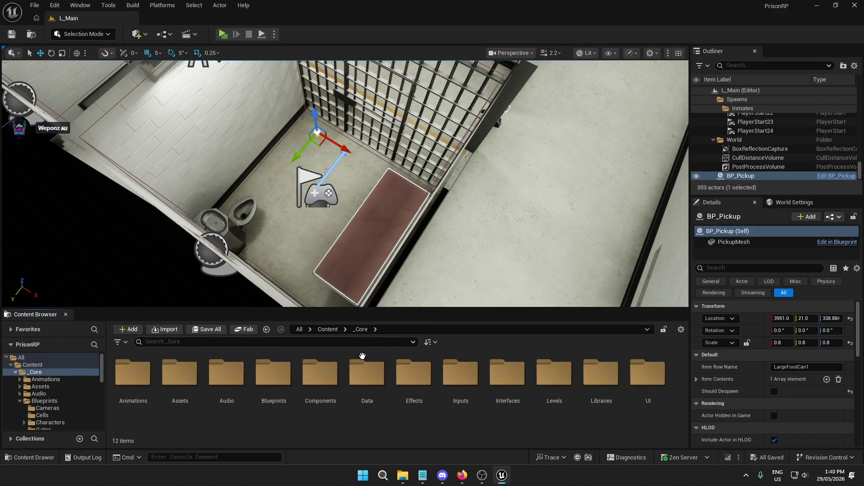
pyautogui.doubleClick(320, 381)
pyautogui.doubleClick(176, 383)
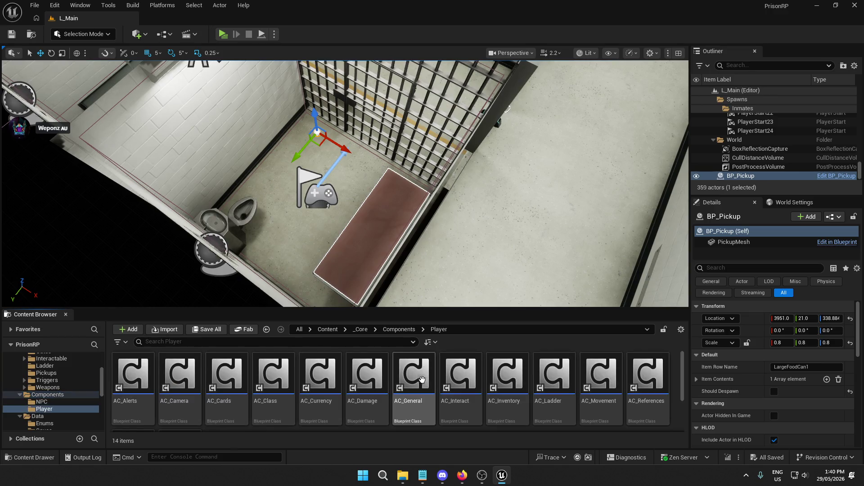
pyautogui.click(460, 376)
pyautogui.click(507, 376)
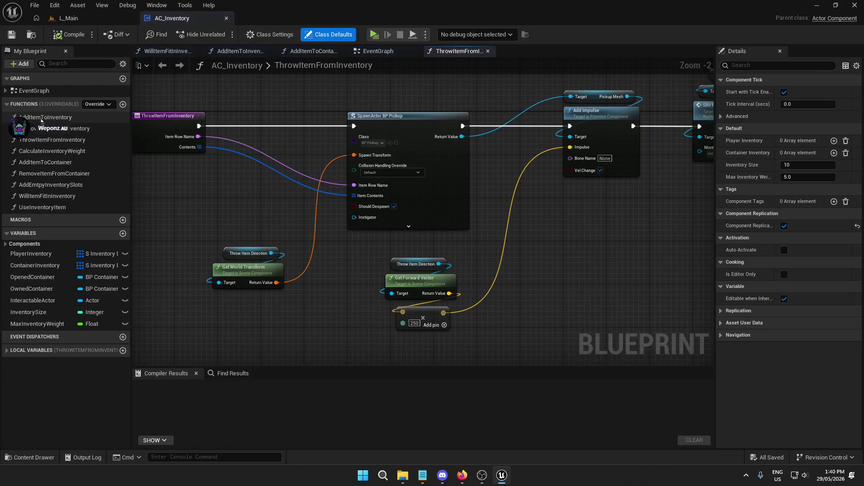
# Step: Open the UseInventoryItem function, pan to Break S Item Data, and drag a wire from Item Type
pyautogui.doubleClick(40, 208)
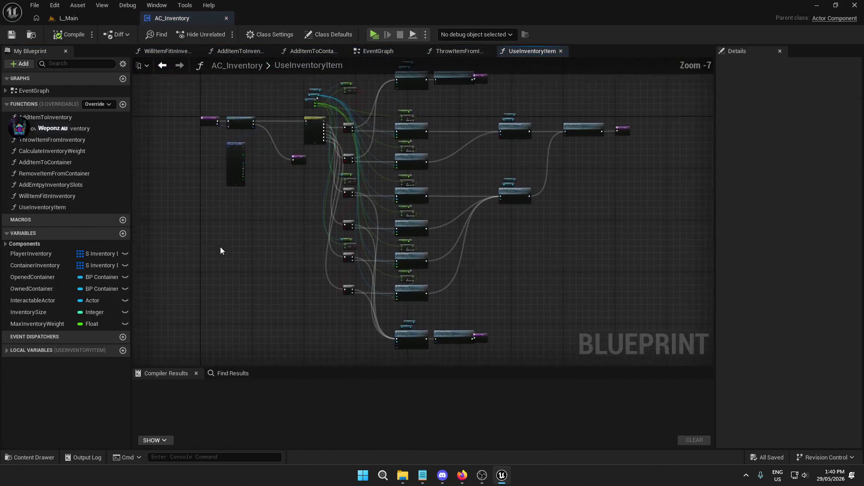
pyautogui.scroll(6, 301, 189)
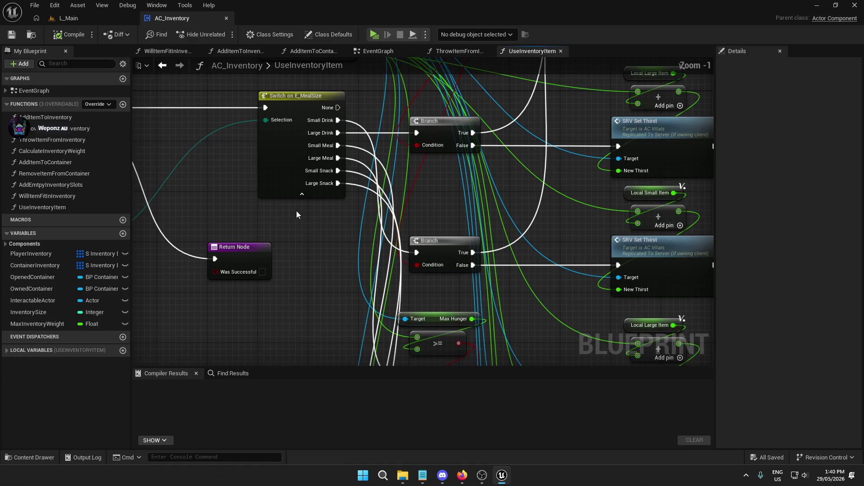
pyautogui.scroll(-2, 296, 212)
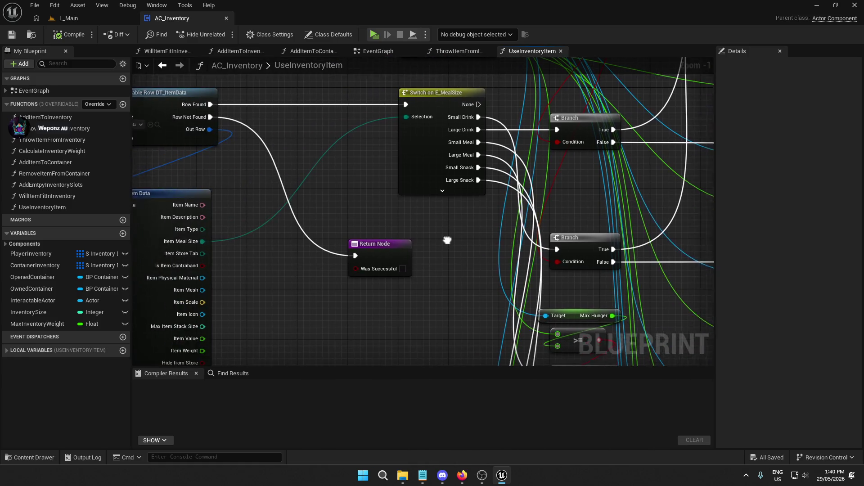
pyautogui.moveTo(354, 214); pyautogui.dragTo(366, 216)
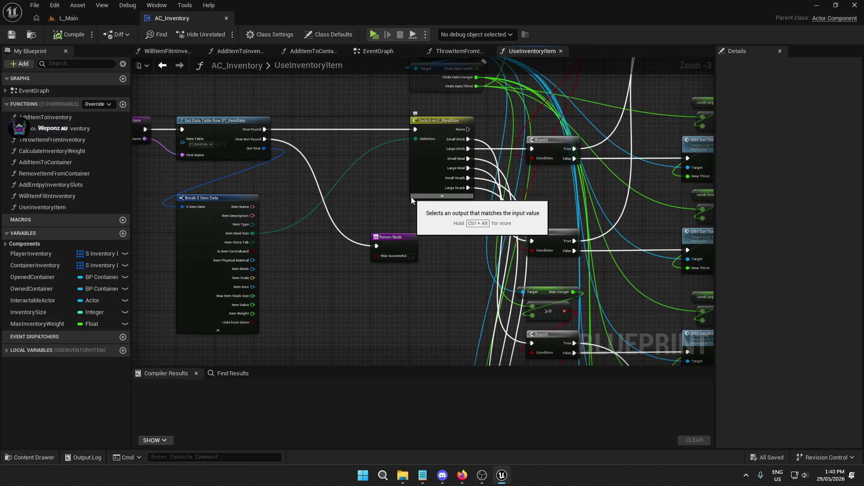
pyautogui.moveTo(250, 228); pyautogui.dragTo(327, 180)
# Step: Add a Switch on E_ItemTypes node and wire its execution input to Row Found
pyautogui.write('switch')
pyautogui.click(377, 243)
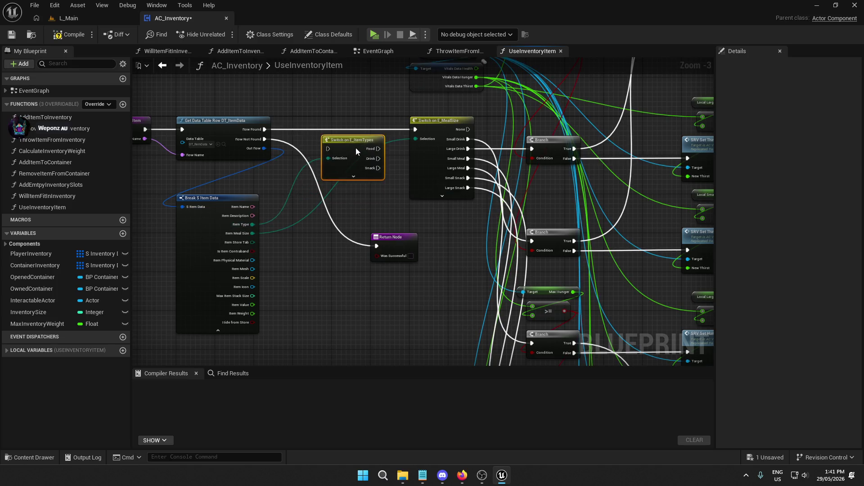
pyautogui.moveTo(337, 130); pyautogui.dragTo(265, 133)
# Step: Select the block of item-handling nodes in the UseInventoryItem graph
pyautogui.scroll(-7, 369, 255)
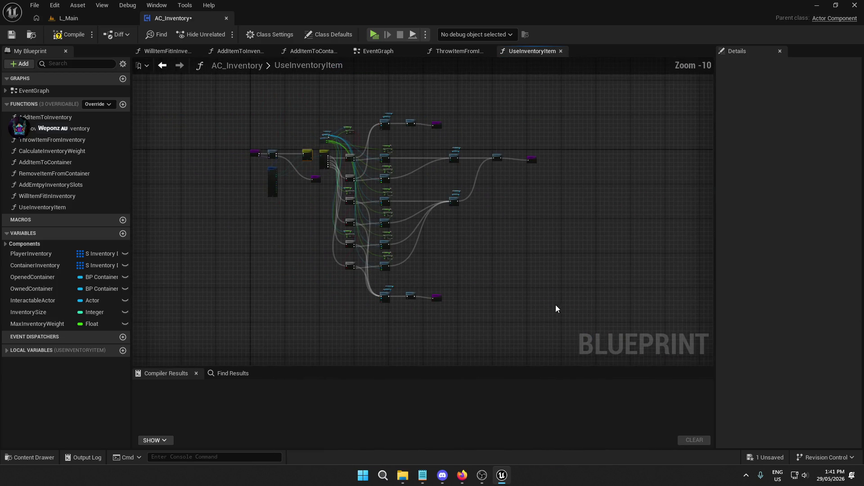
pyautogui.moveTo(325, 99); pyautogui.dragTo(325, 98)
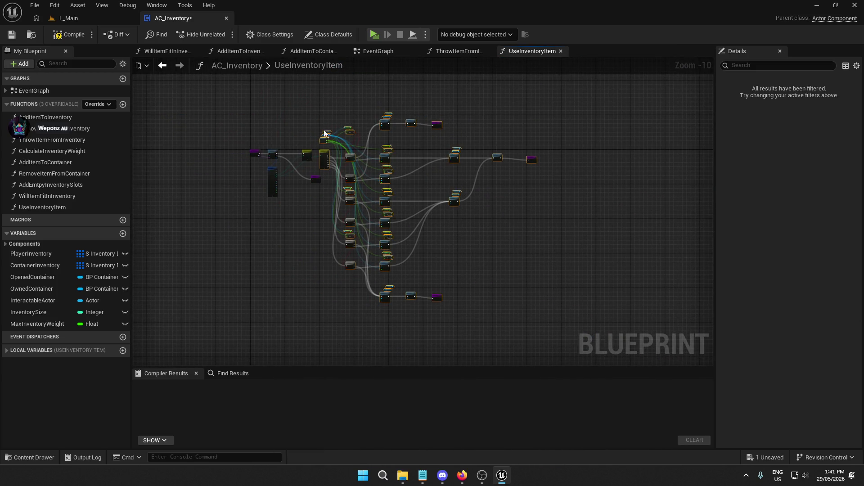
pyautogui.scroll(6, 320, 191)
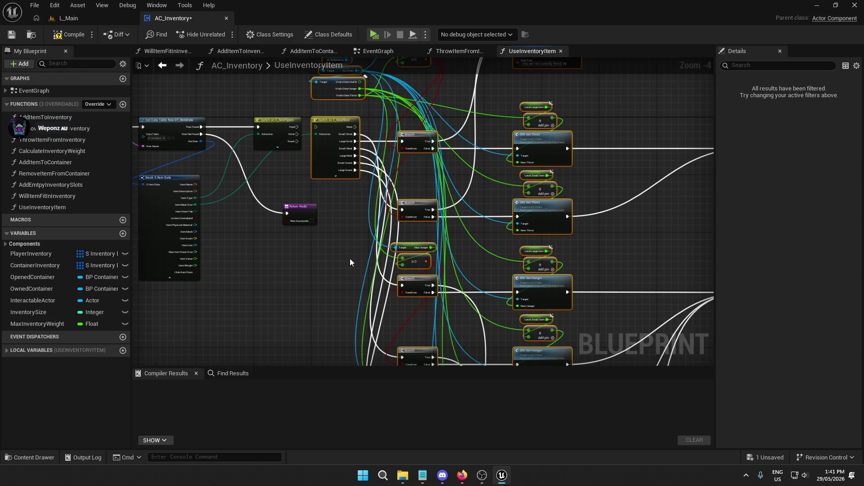
# Step: Try Collapse to Function (fails), then wire the Drink and remaining item-type cases into Switch on E_MealSize
pyautogui.rightClick(327, 153)
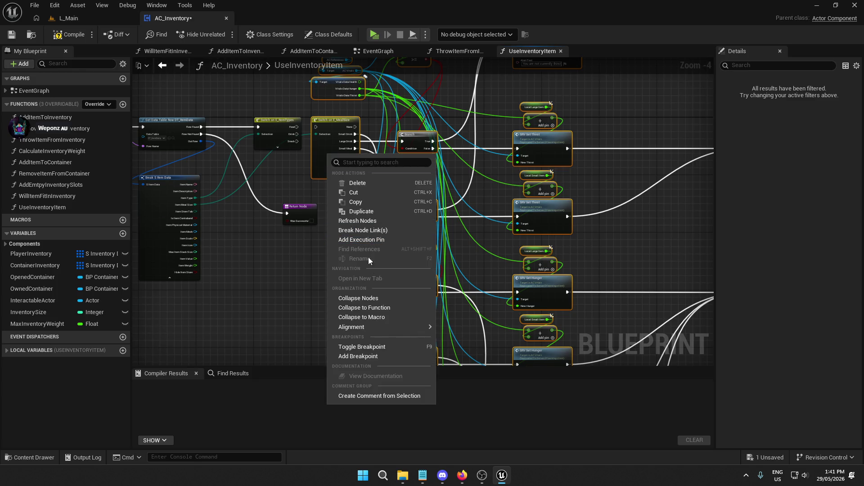
pyautogui.click(379, 303)
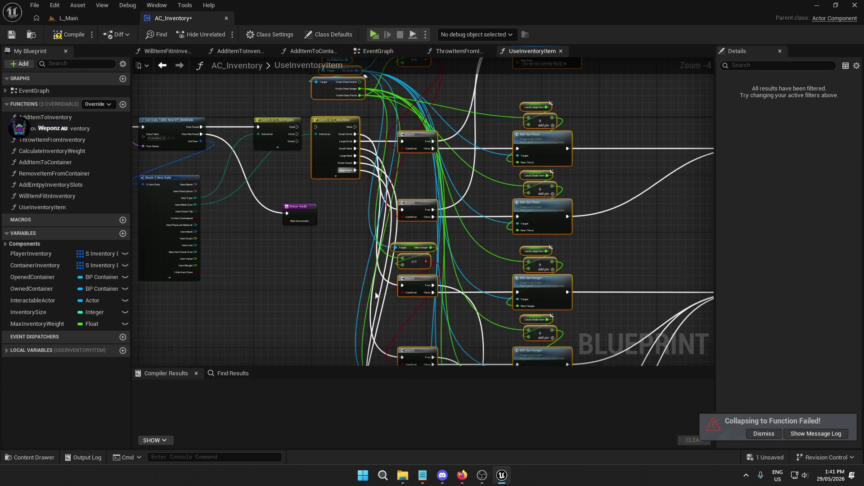
pyautogui.scroll(2, 347, 204)
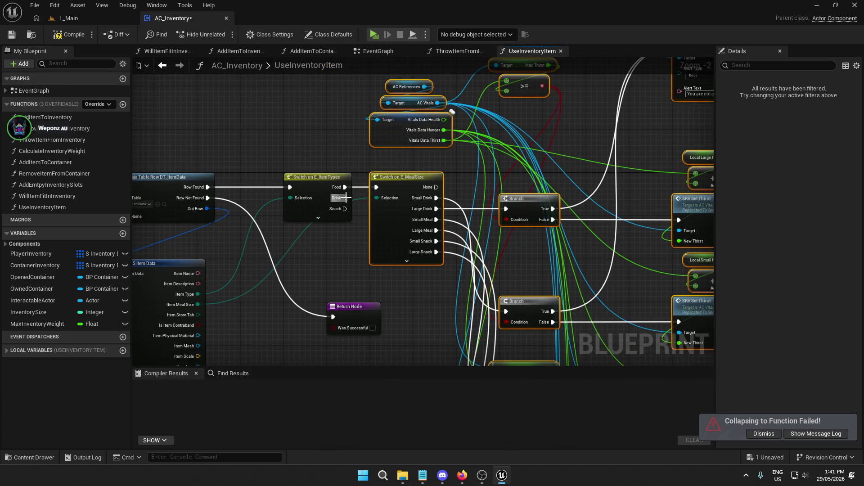
pyautogui.moveTo(345, 198); pyautogui.dragTo(379, 190)
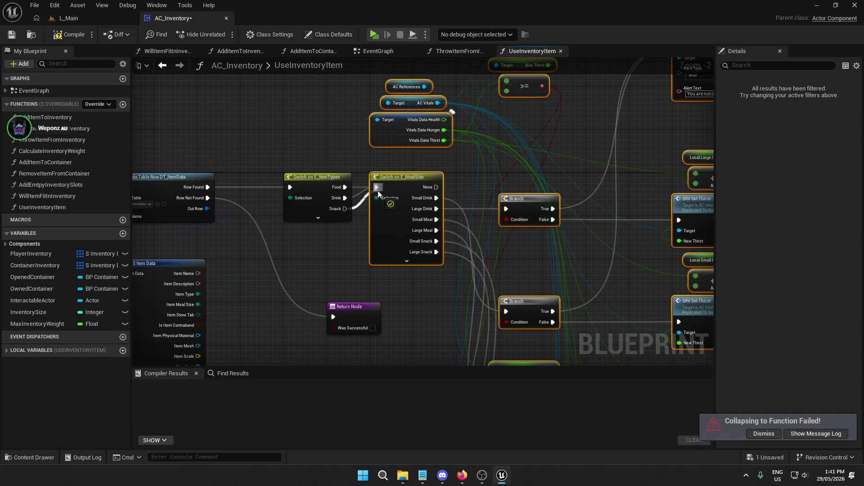
pyautogui.click(334, 217)
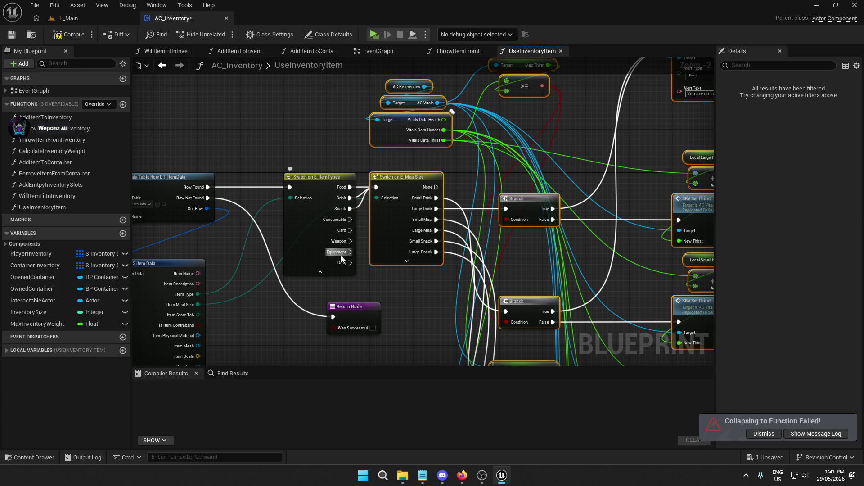
pyautogui.scroll(-6, 406, 290)
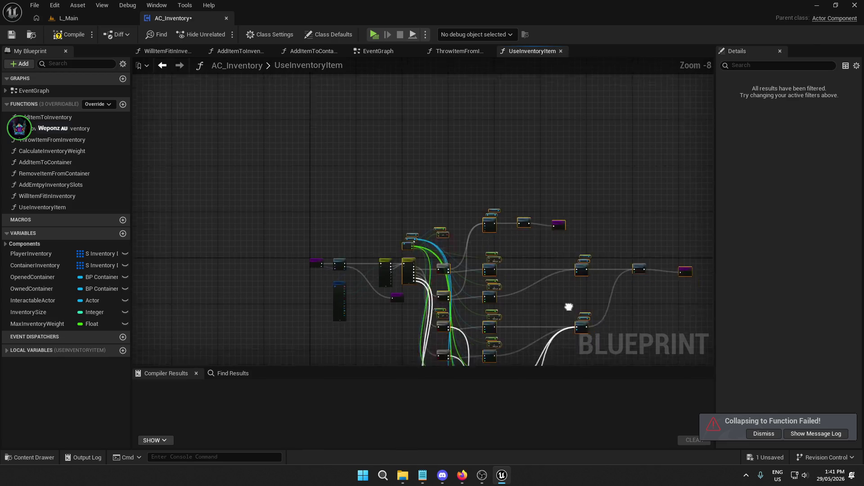
# Step: Center the item-type switch nodes in the graph and compile AC_Inventory
pyautogui.moveTo(621, 303)
pyautogui.mouseDown()
pyautogui.moveTo(300, 72)
pyautogui.moveTo(293, 144)
pyautogui.moveTo(439, 147)
pyautogui.mouseUp()
pyautogui.scroll(8, 292, 157)
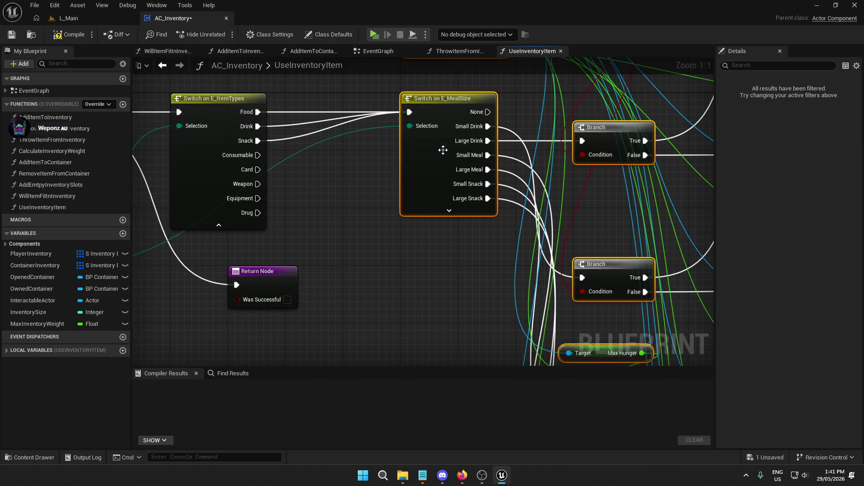
pyautogui.click(426, 262)
pyautogui.scroll(-6, 419, 280)
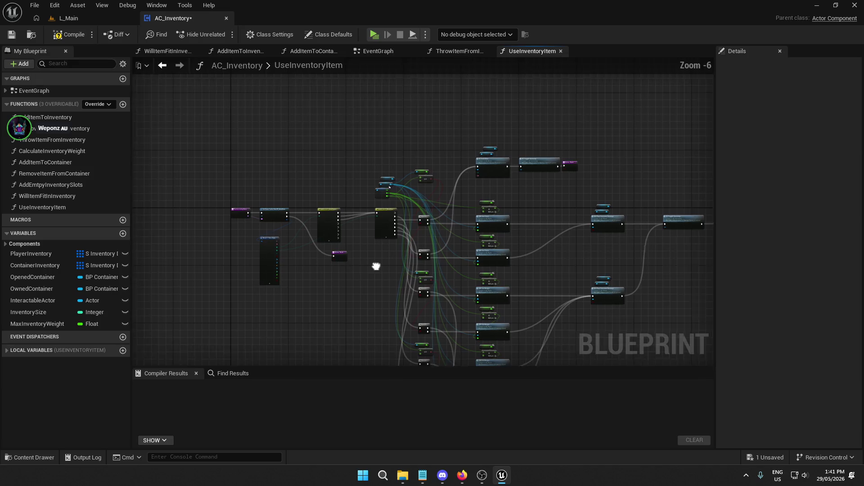
pyautogui.scroll(4, 357, 193)
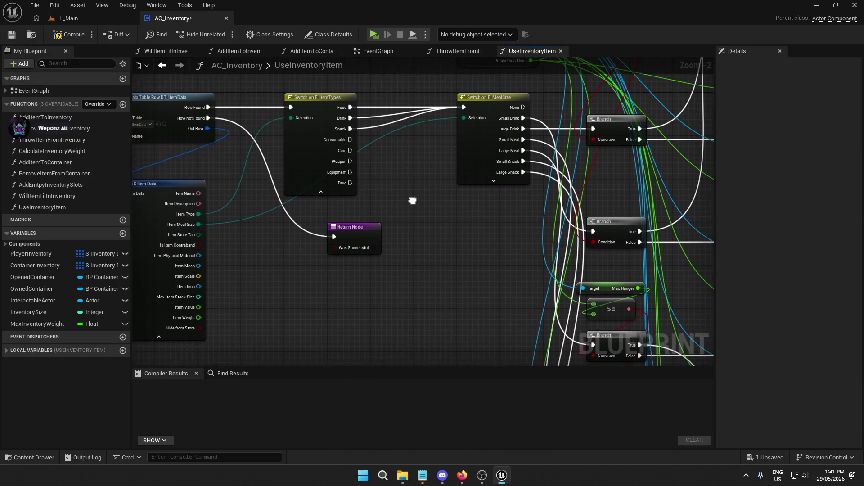
pyautogui.moveTo(413, 201); pyautogui.dragTo(385, 197)
pyautogui.scroll(-4, 385, 198)
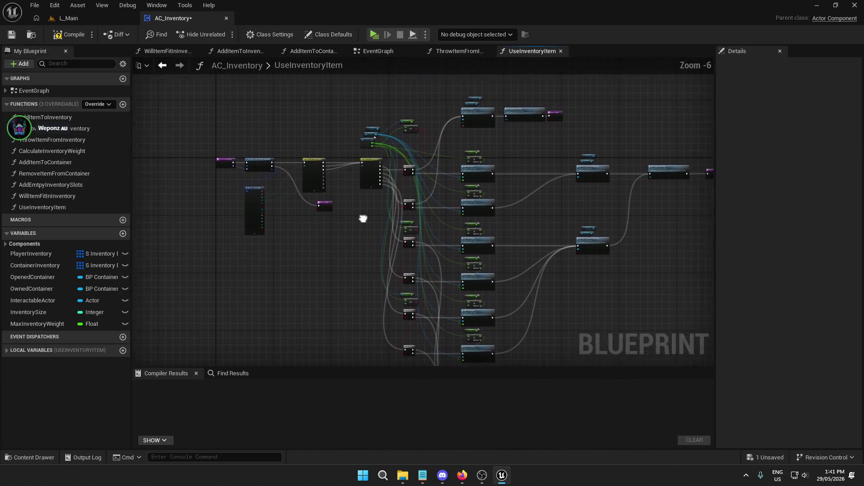
pyautogui.click(70, 34)
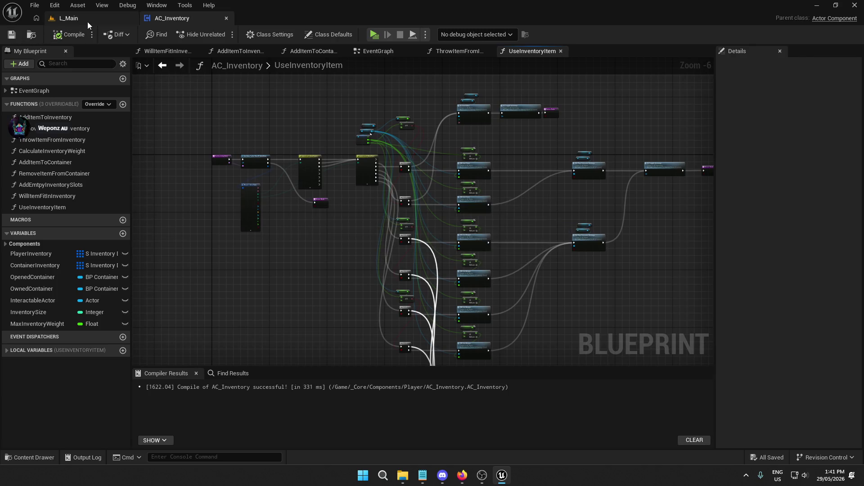
# Step: Delete both .sav files in PrisonRP's Saved\SaveGames folder and start a play-test
pyautogui.click(68, 18)
pyautogui.click(410, 480)
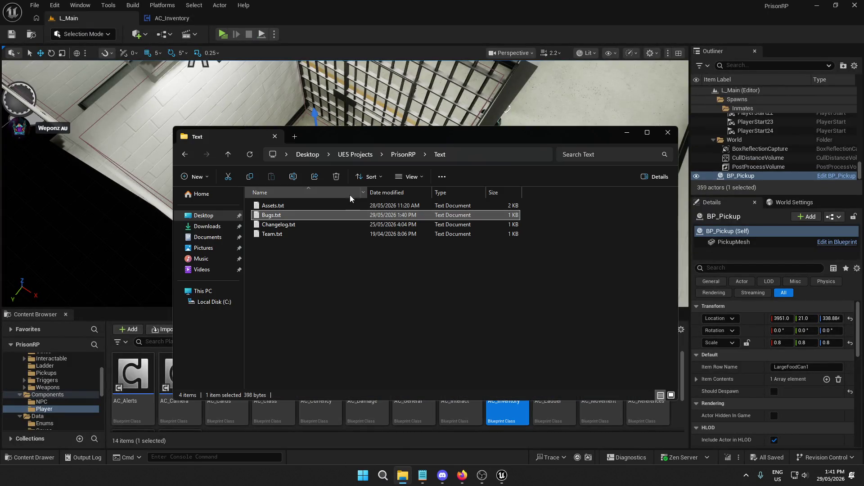
pyautogui.click(393, 156)
pyautogui.doubleClick(274, 243)
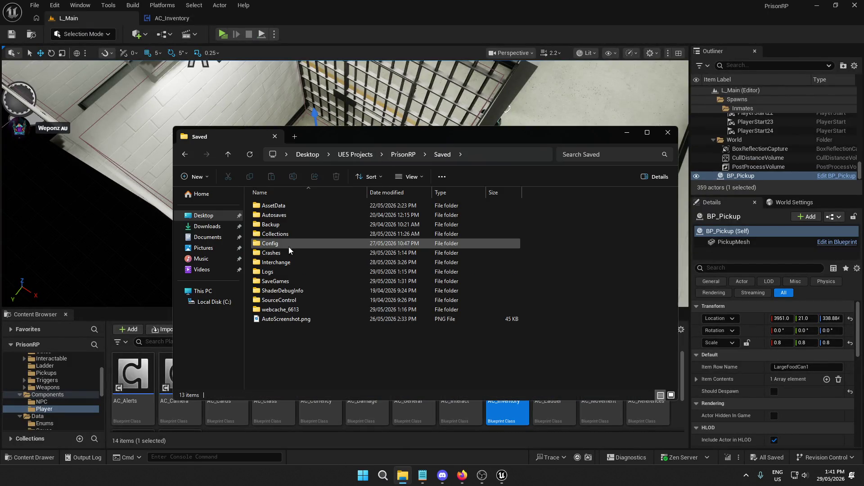
pyautogui.doubleClick(288, 282)
pyautogui.moveTo(318, 258); pyautogui.dragTo(315, 201)
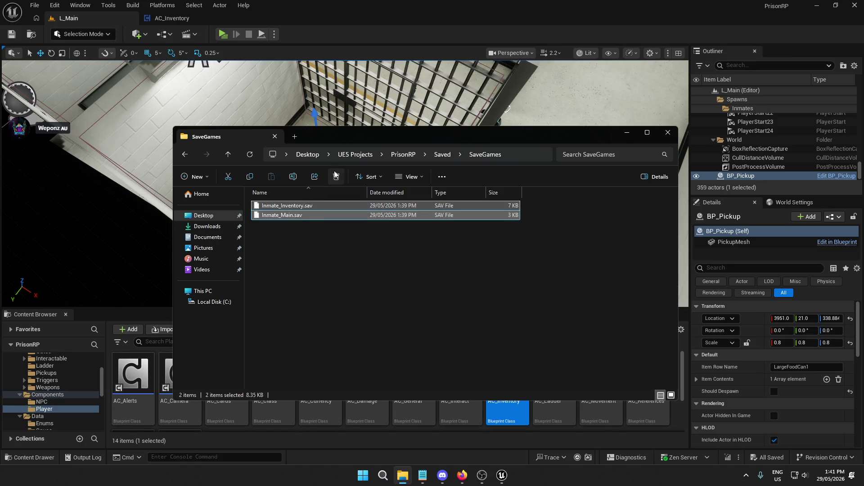
pyautogui.click(337, 176)
pyautogui.click(222, 35)
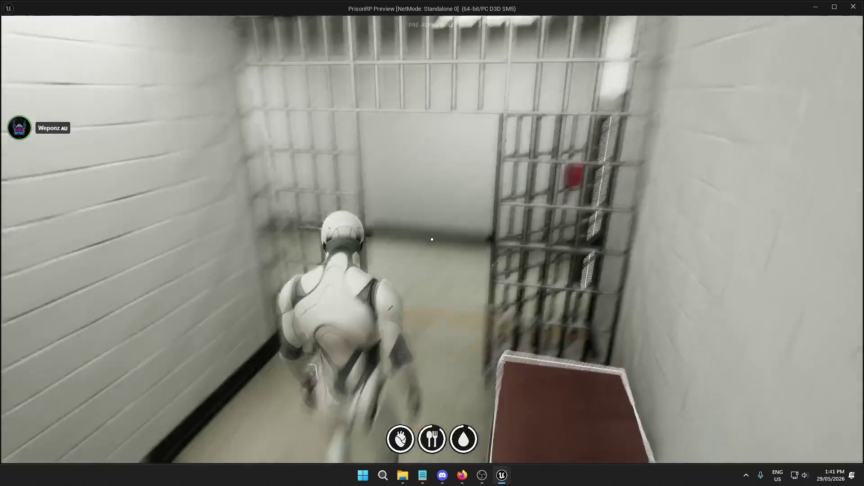
# Step: Eat the Corned Beef from the Body Stash inventory
pyautogui.press('Tab')
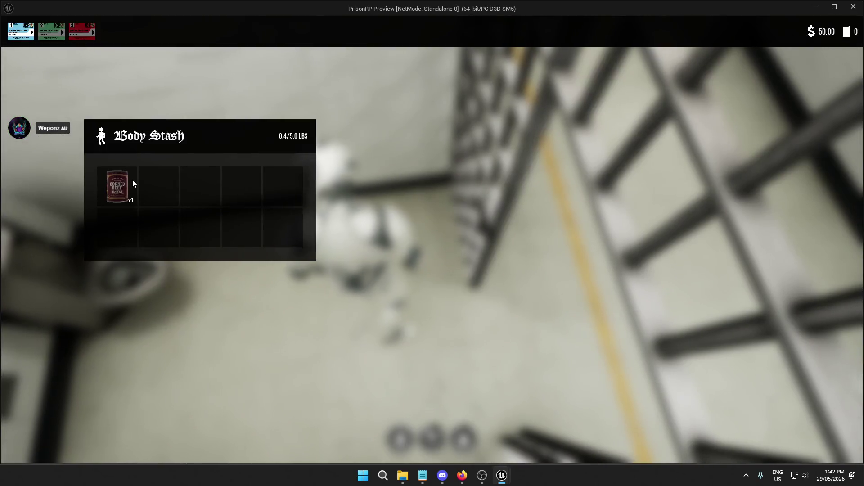
pyautogui.click(132, 179)
pyautogui.click(331, 234)
# Step: Walk out of the cell and down the corridor, then quit the game to the editor
pyautogui.press('w')
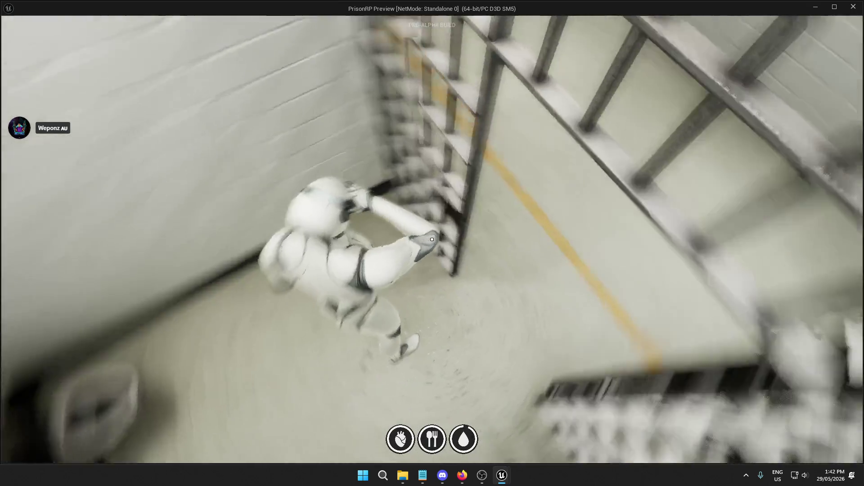
pyautogui.press('w')
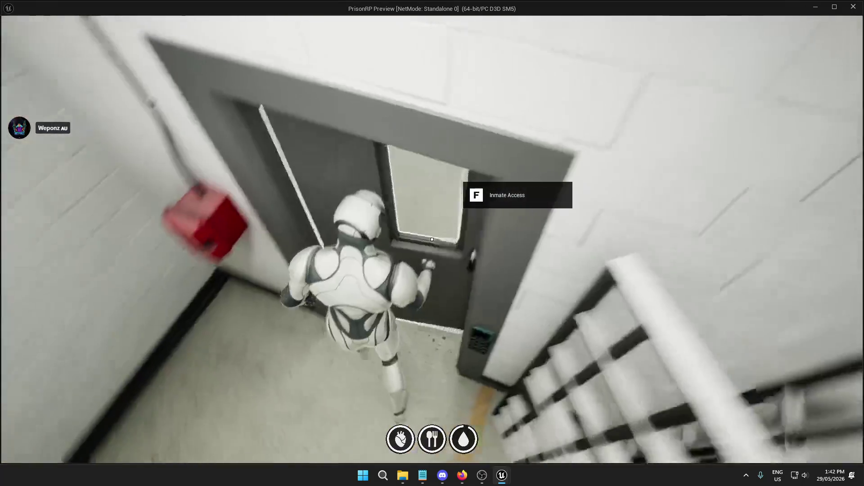
pyautogui.press('Escape')
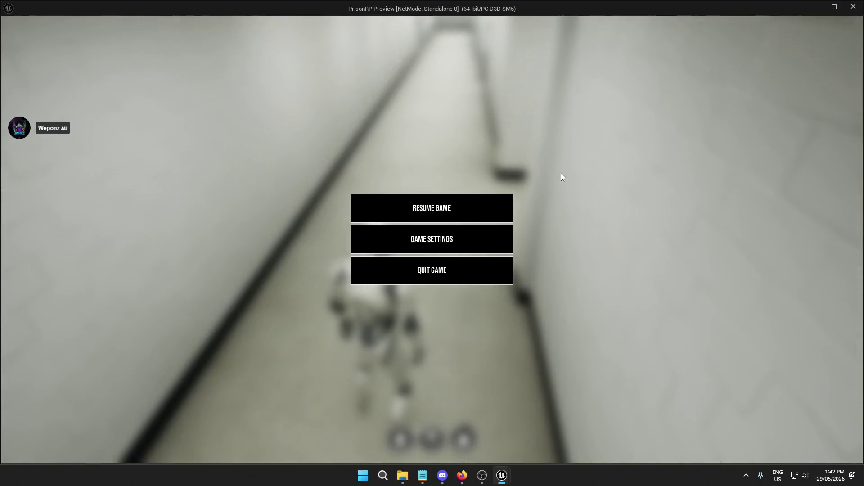
pyautogui.click(437, 278)
# Step: Close the AC_Inventory blueprint, delete the blank line before 'Finish off weapon system' in Bugs.txt, and select the container to-do line
pyautogui.click(202, 18)
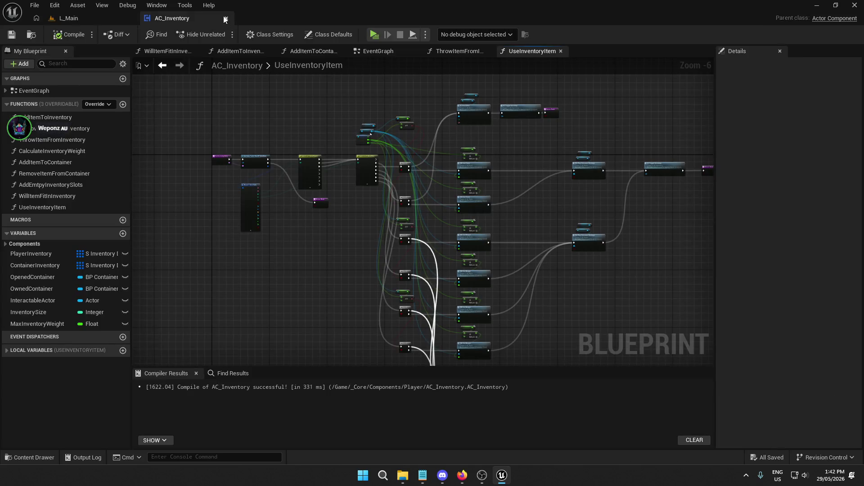
pyautogui.click(227, 18)
pyautogui.click(420, 479)
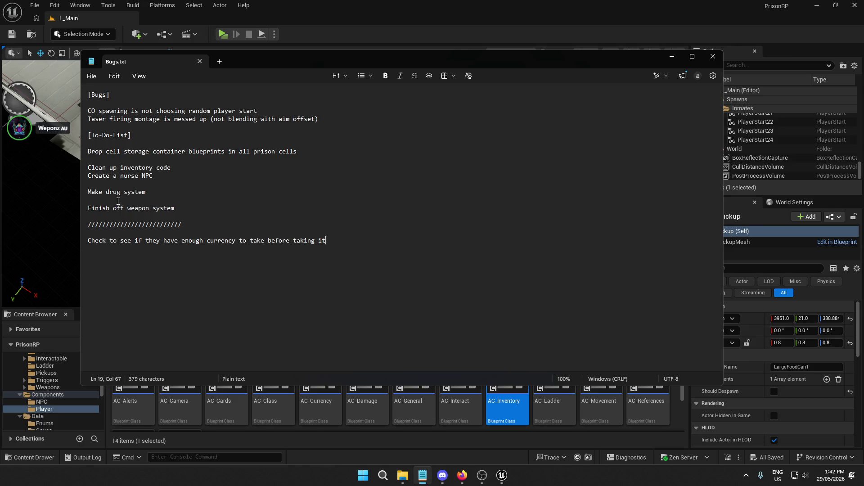
pyautogui.press('BackSpace')
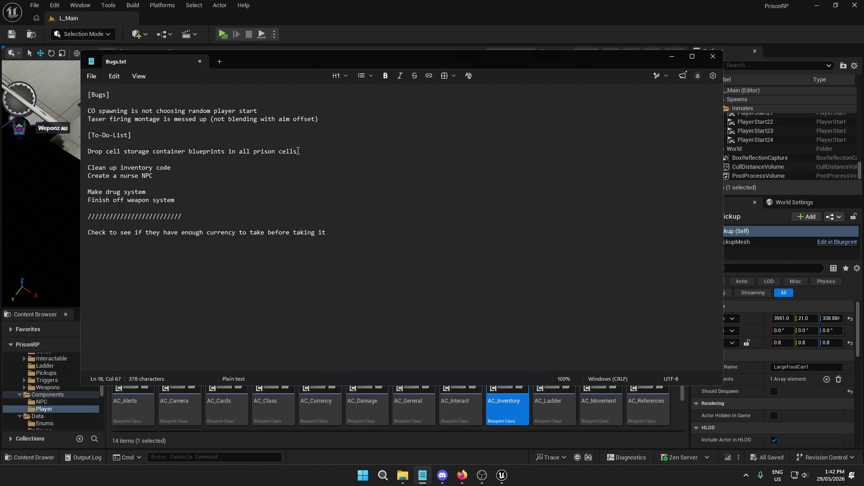
pyautogui.moveTo(298, 151); pyautogui.dragTo(103, 152)
# Step: Fly over the prison cells and select the mattress BP_Container (Private Stash, size 20)
pyautogui.click(78, 24)
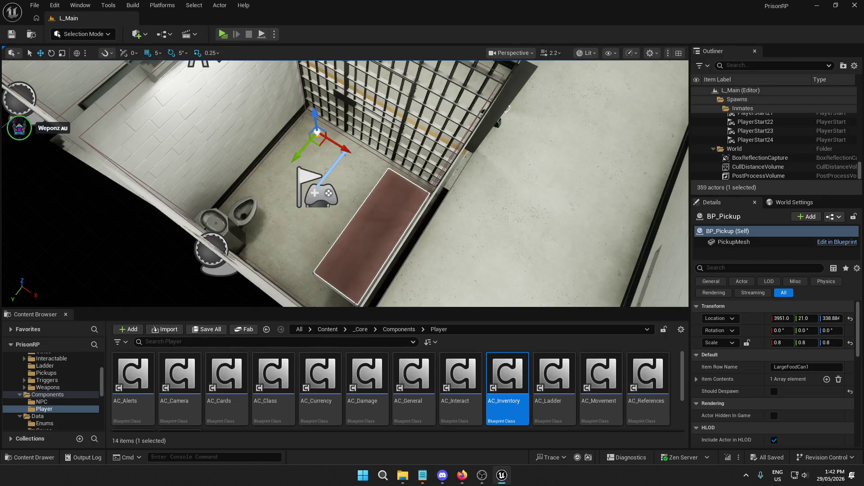
pyautogui.moveTo(265, 130); pyautogui.dragTo(266, 130)
pyautogui.moveTo(433, 202); pyautogui.dragTo(434, 203)
pyautogui.moveTo(266, 130); pyautogui.dragTo(265, 130)
pyautogui.moveTo(361, 147); pyautogui.dragTo(360, 147)
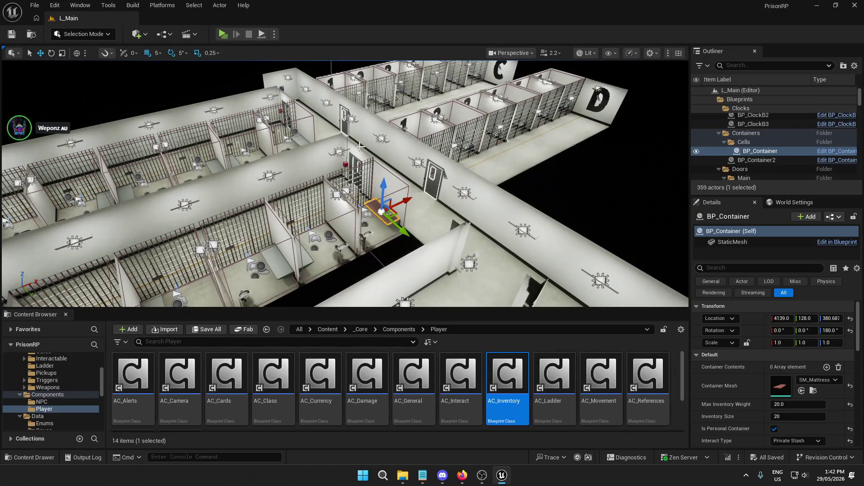
# Step: Save and close Bugs.txt in Notepad
pyautogui.click(425, 482)
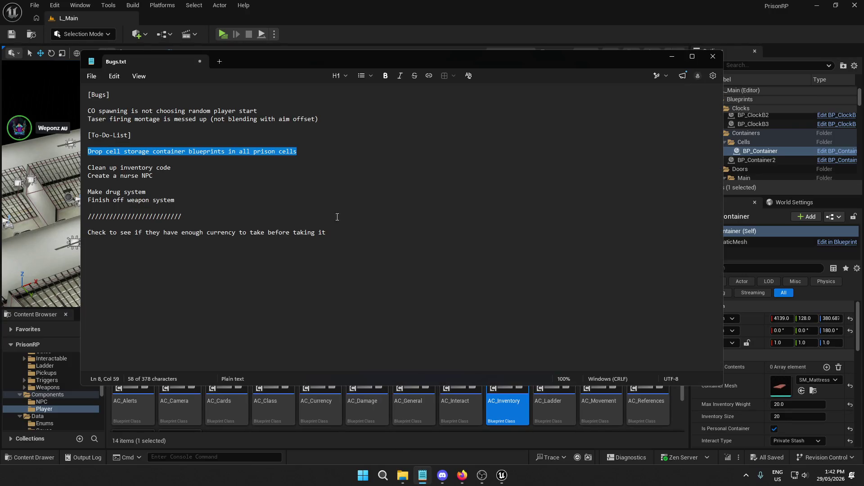
pyautogui.click(713, 56)
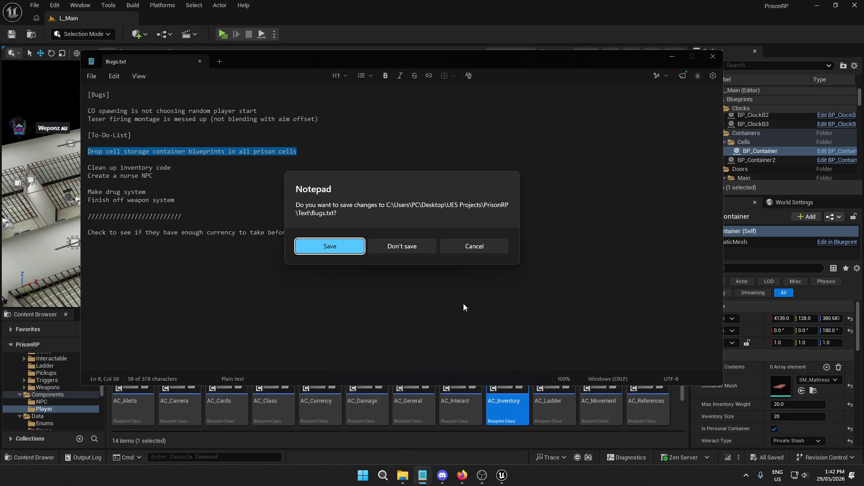
pyautogui.click(337, 245)
# Step: Close the SaveGames window and Unreal Editor, then open UE5 Projects and select PrisonRP
pyautogui.click(402, 475)
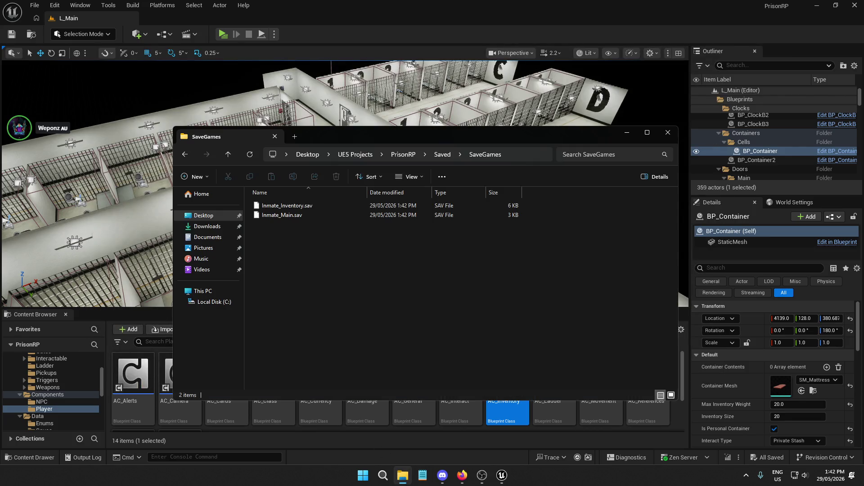
pyautogui.click(668, 132)
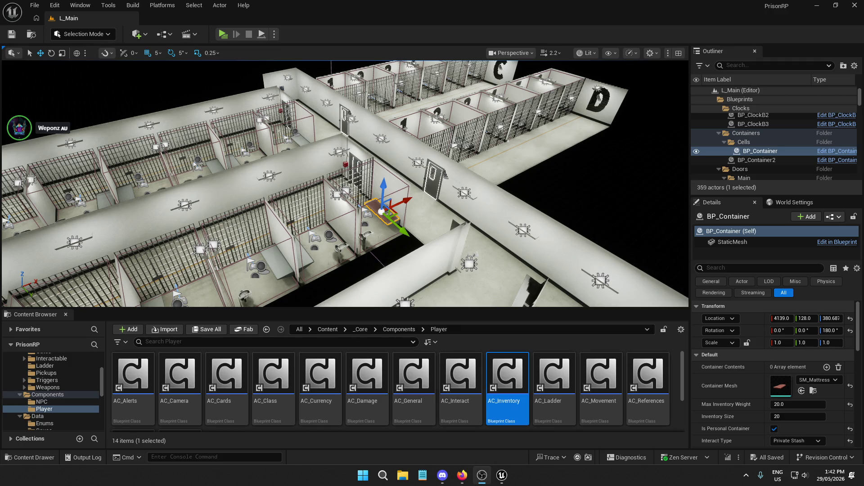
pyautogui.click(858, 7)
pyautogui.doubleClick(567, 67)
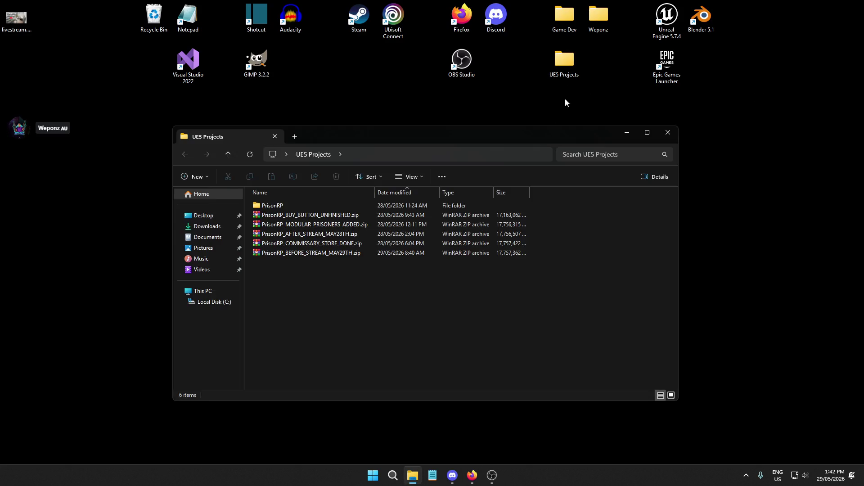
pyautogui.click(293, 205)
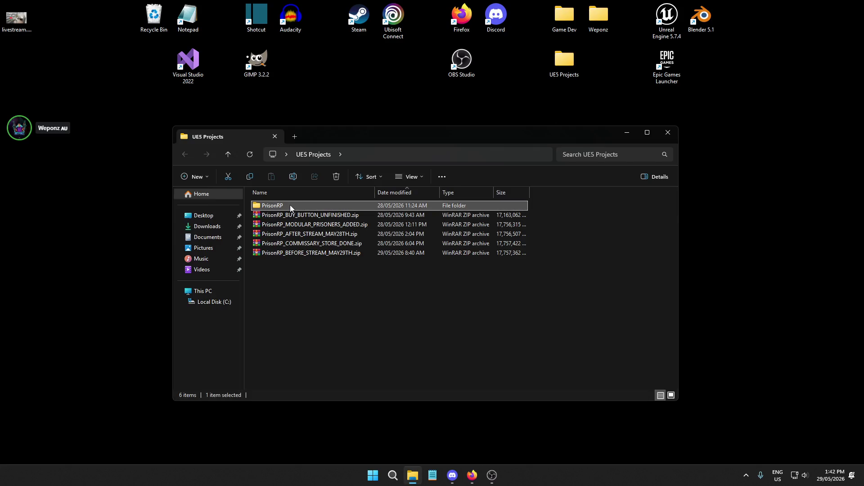